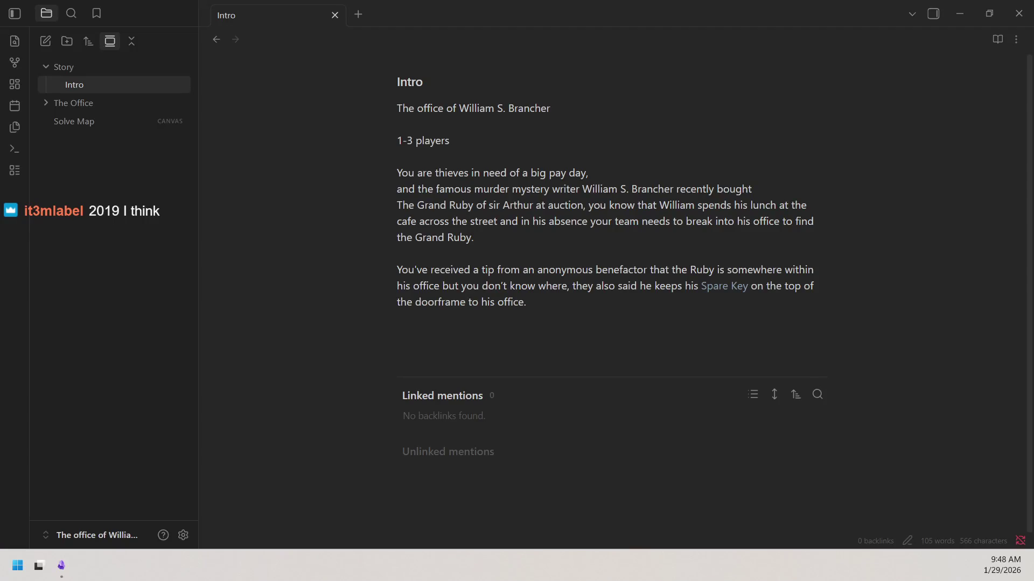
Add a blank line after the Intro paragraph ending at his office doorframe.
{"action": "left_click", "coordinate": [489, 247]}
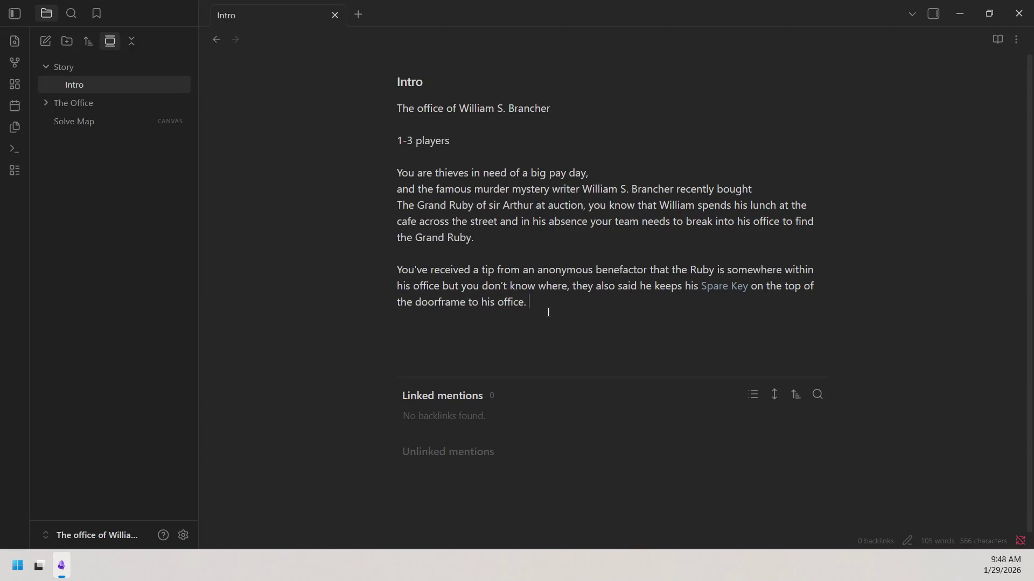
{"action": "key", "text": "Return"}
{"action": "key", "text": "Return"}
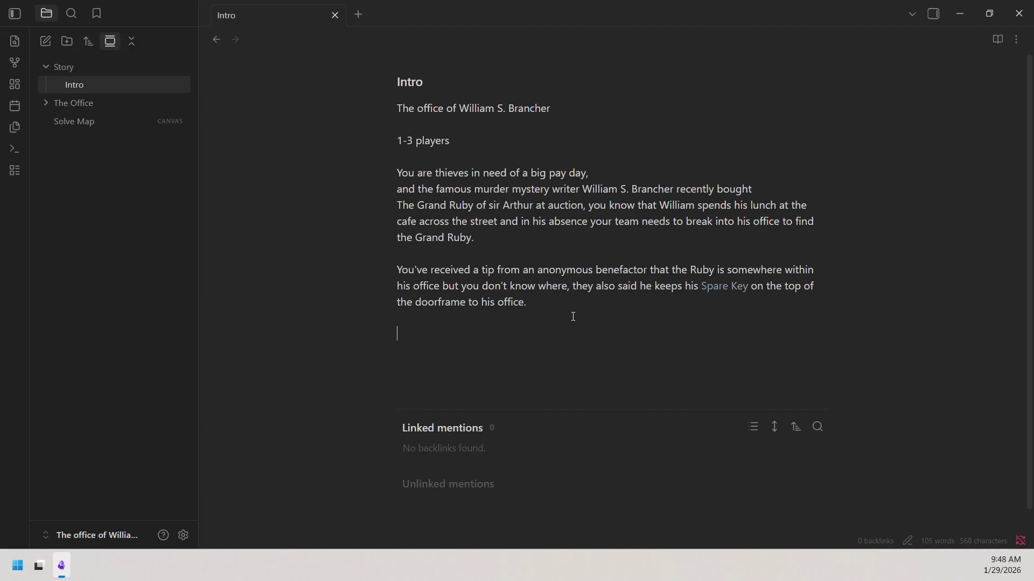
{"action": "type", "text": "you are just "}
{"action": "type", "text": "outside his office"}
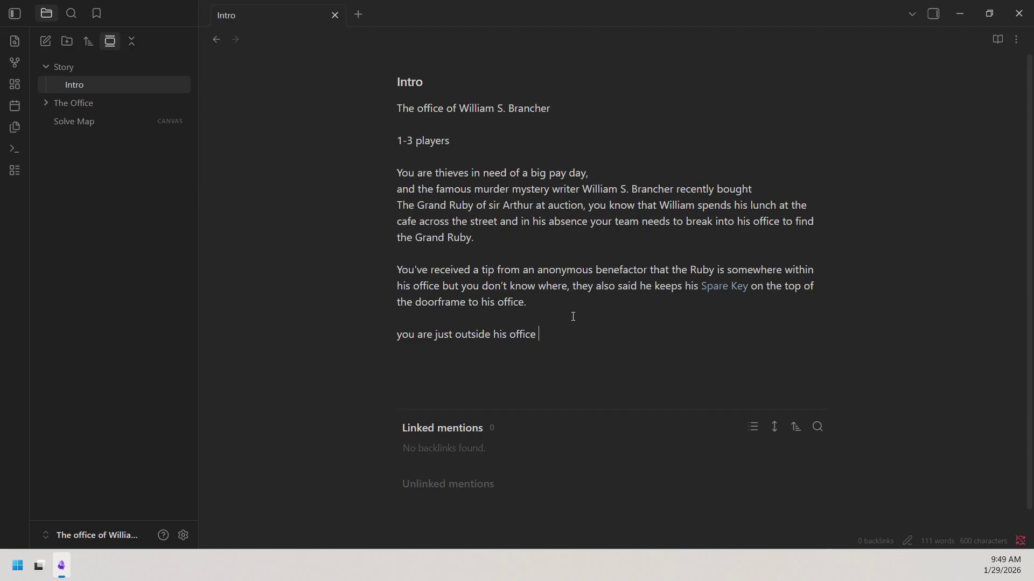
{"action": "type", "text": "in the "}
{"action": "type", "text": "hallway, "}
{"action": "type", "text": "w"}
{"action": "type", "text": "hat "}
{"action": "type", "text": "do "}
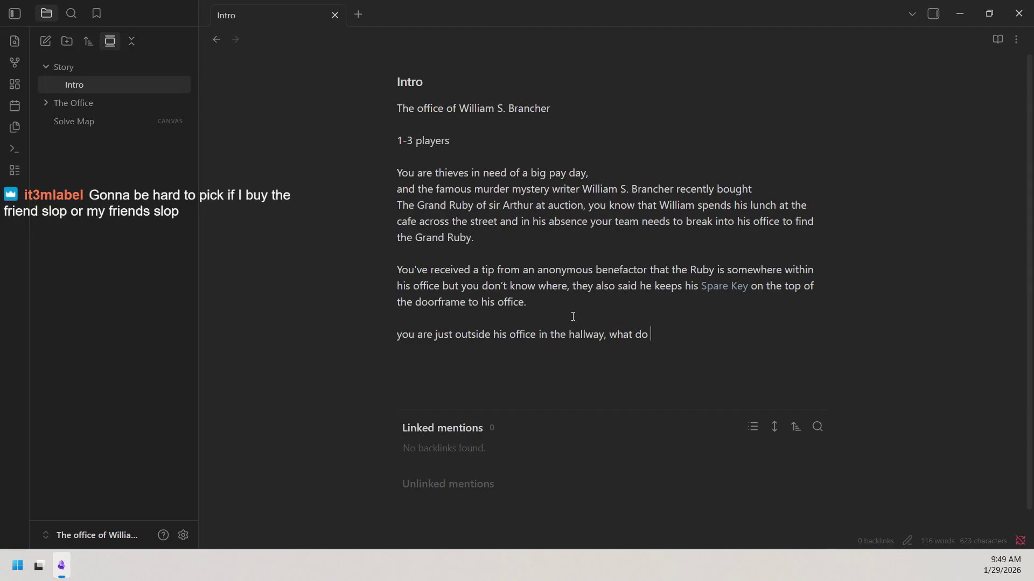
{"action": "type", "text": "you do"}
Write the closing line placing players in the hallway outside his office as he leaves for lunch.
{"action": "key", "text": "BackSpace"}
{"action": "type", "text": "and"}
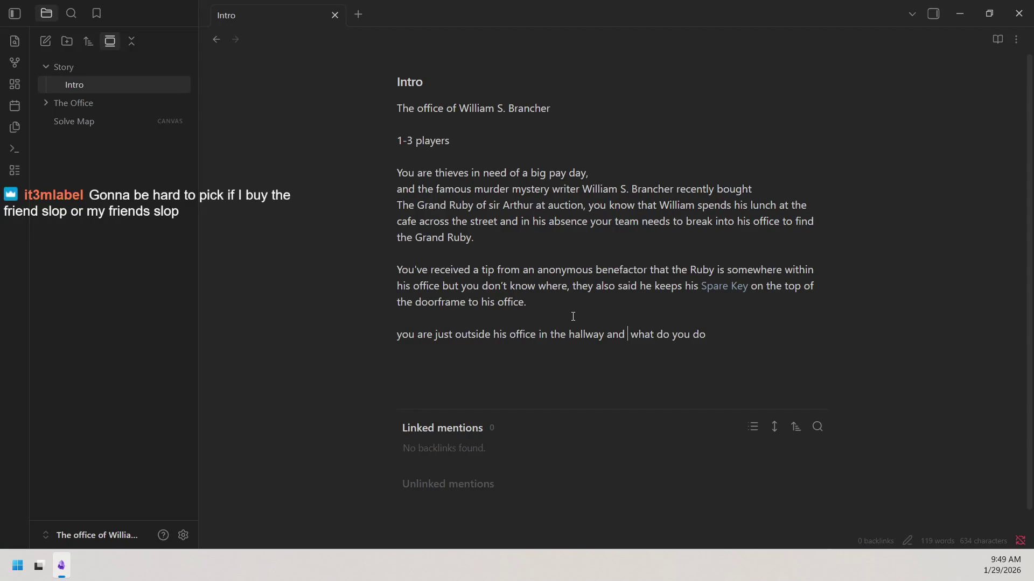
{"action": "type", "text": "he just le "}
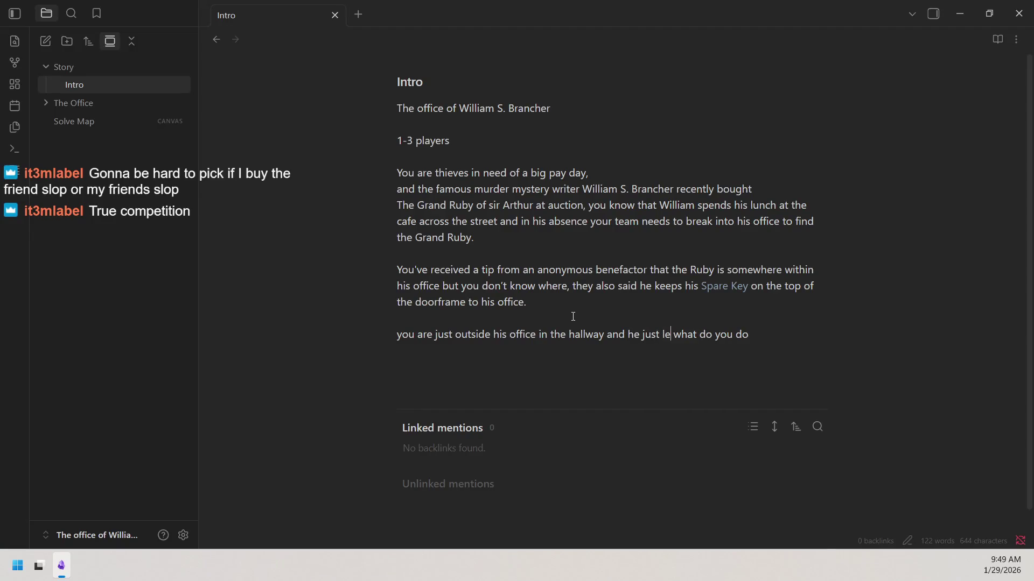
{"action": "type", "text": "ft for "}
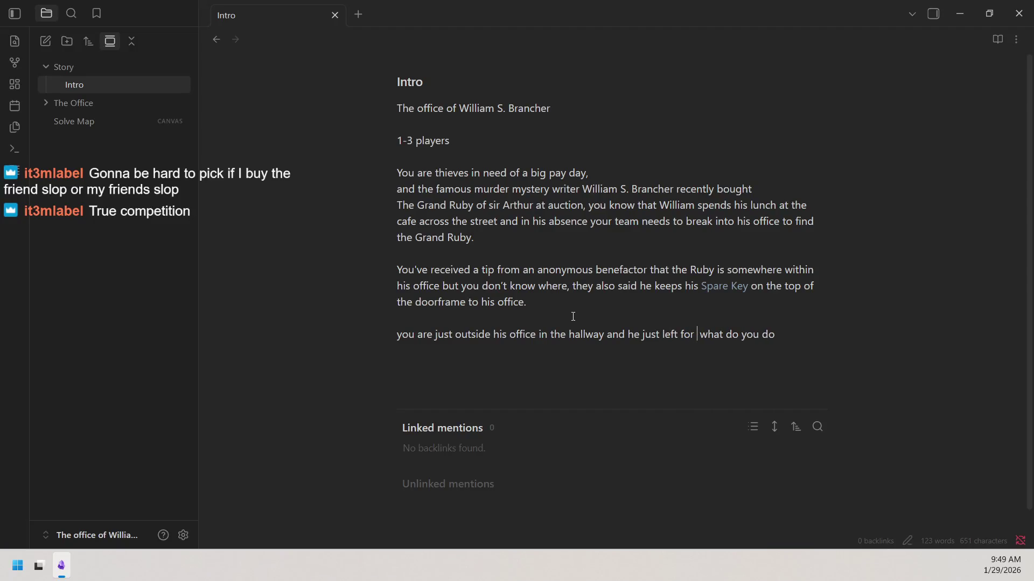
{"action": "type", "text": "lunch "}
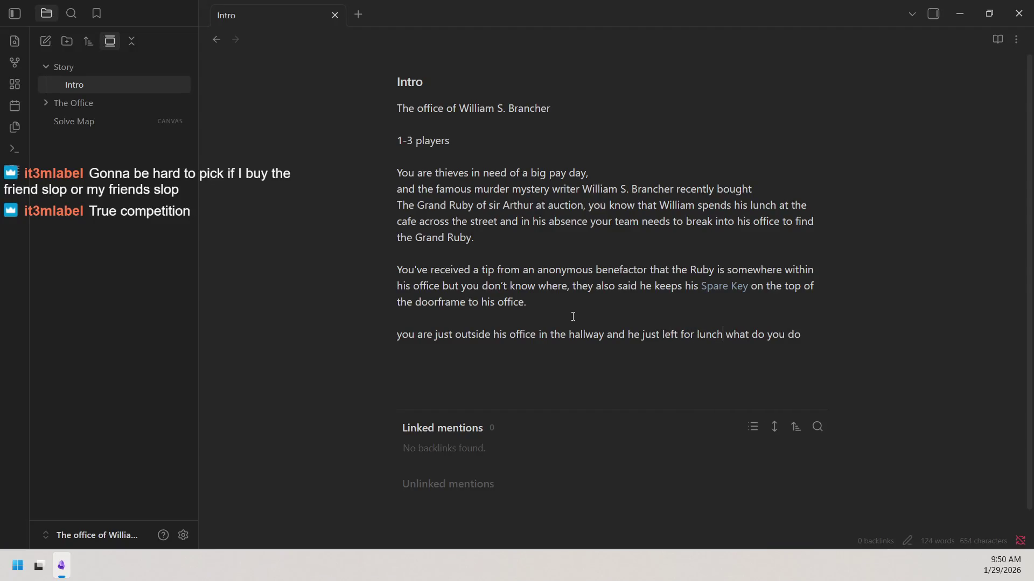
{"action": "type", "text": ","}
{"action": "key", "text": "BackSpace"}
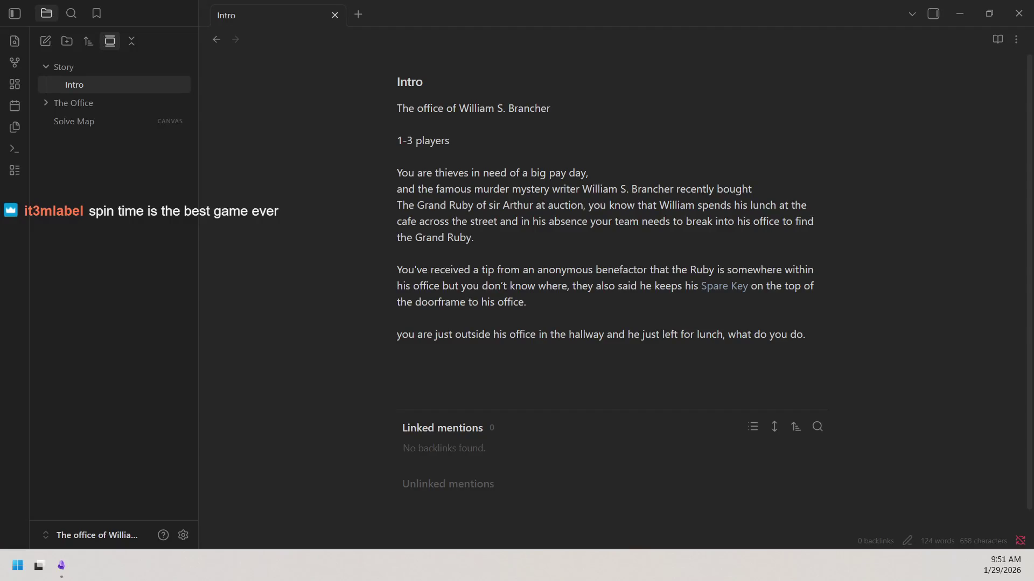
End the Intro's last line with a full stop, then start a new note in the vault.
{"action": "key", "text": "alt+Tab"}
{"action": "key", "text": "alt+Tab"}
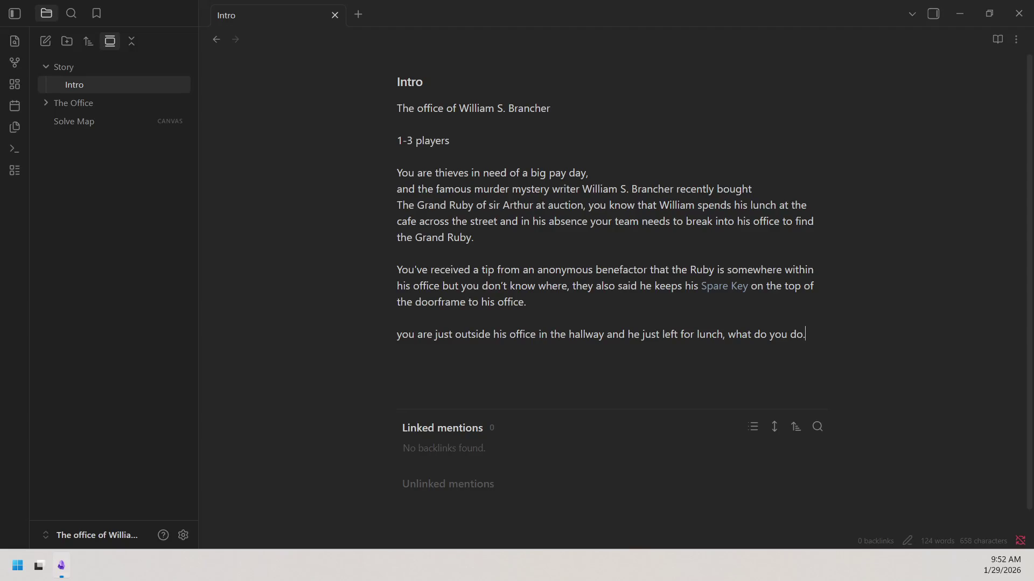
{"action": "left_click", "coordinate": [61, 565]}
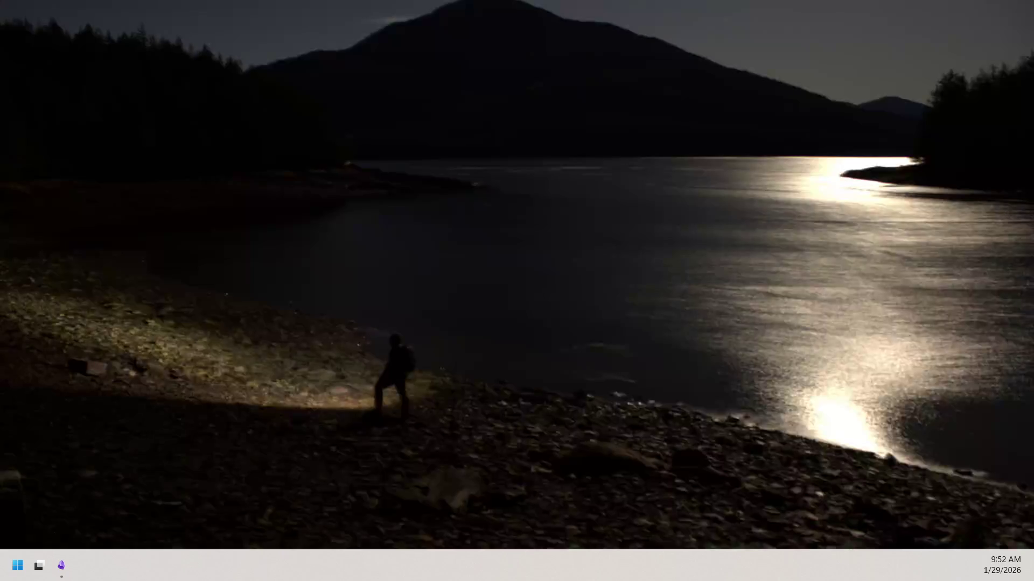
{"action": "left_click", "coordinate": [61, 565]}
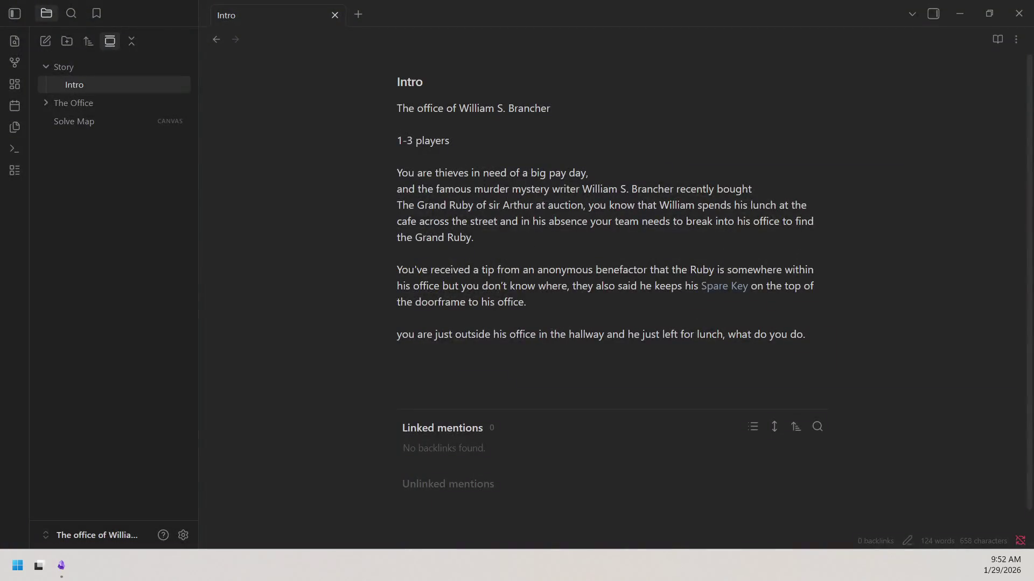
{"action": "left_click", "coordinate": [574, 367]}
{"action": "left_click", "coordinate": [47, 42]}
Move the new note into the Story folder and title it 'Unlock the office door'.
{"action": "left_click_drag", "start_coordinate": [86, 141], "coordinate": [97, 87]}
{"action": "left_click", "coordinate": [457, 76]}
{"action": "key", "text": "ctrl+a"}
{"action": "type", "text": "you"}
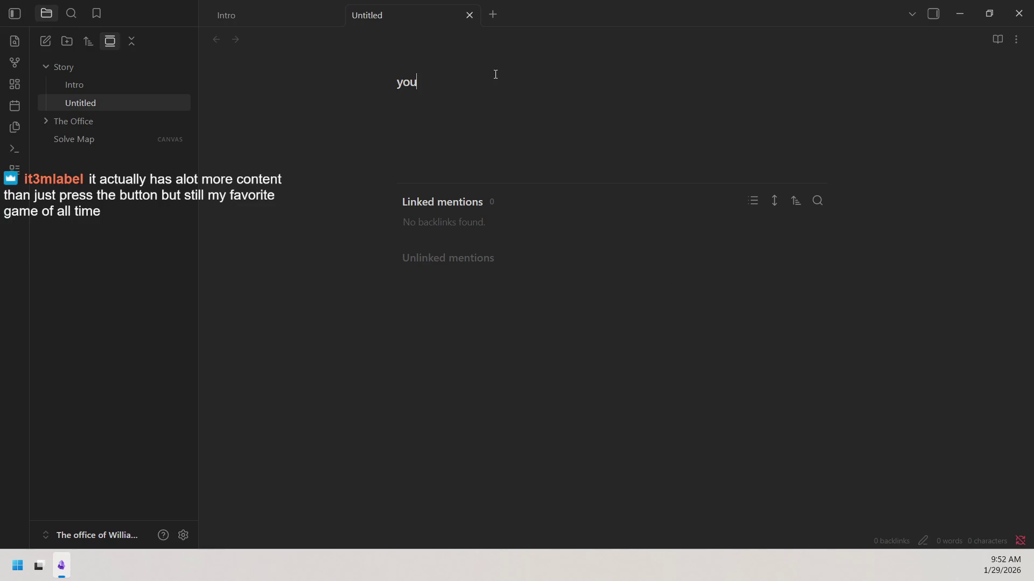
{"action": "key", "text": "BackSpace"}
{"action": "key", "text": "BackSpace"}
{"action": "key", "text": "BackSpace"}
{"action": "type", "text": "Unlock the door"}
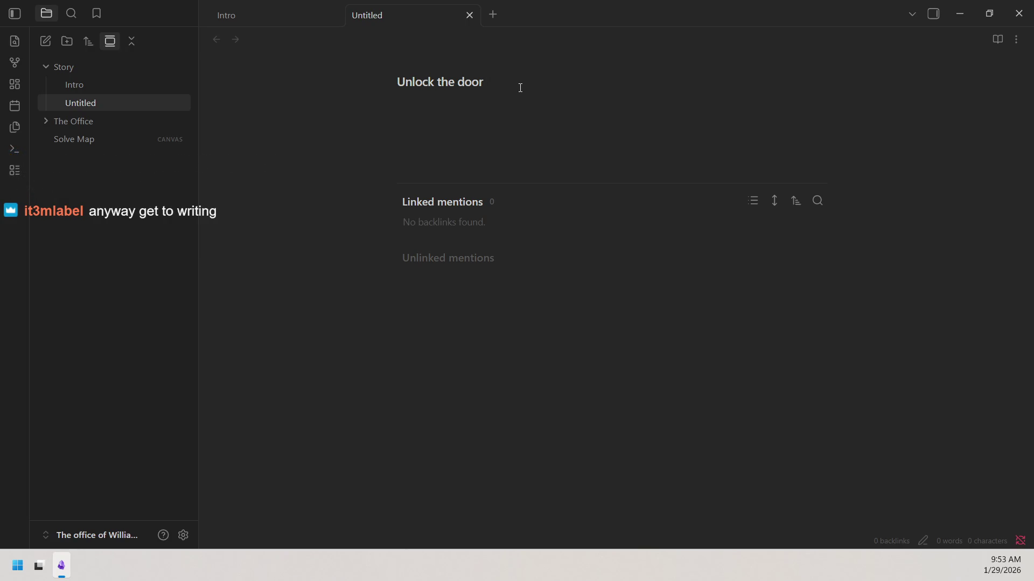
{"action": "type", "text": "off"}
{"action": "key", "text": "BackSpace"}
{"action": "key", "text": "BackSpace"}
{"action": "key", "text": "BackSpace"}
{"action": "key", "text": "BackSpace"}
{"action": "key", "text": "BackSpace"}
{"action": "key", "text": "BackSpace"}
{"action": "key", "text": "BackSpace"}
{"action": "type", "text": "[["}
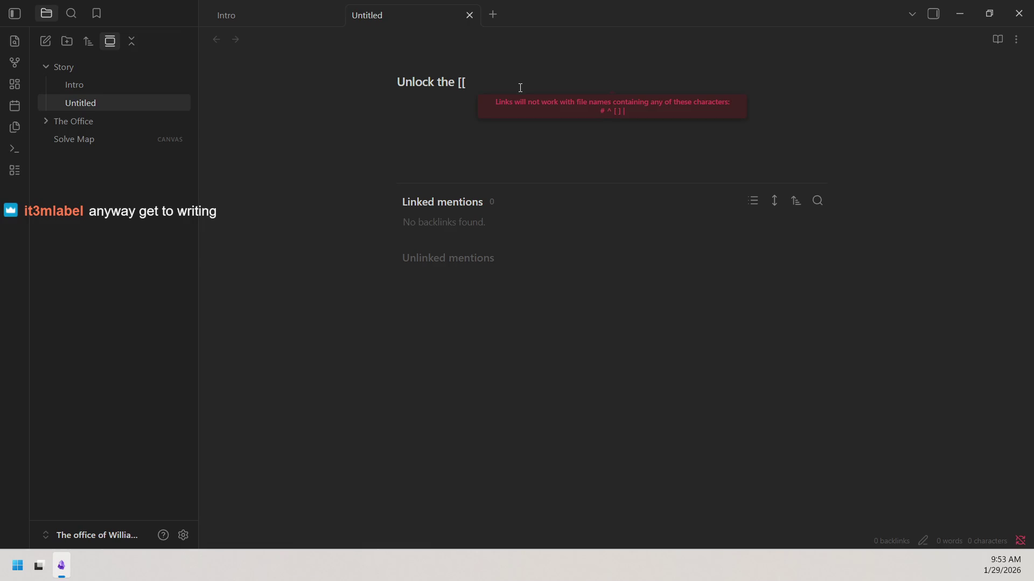
{"action": "key", "text": "BackSpace"}
{"action": "key", "text": "BackSpace"}
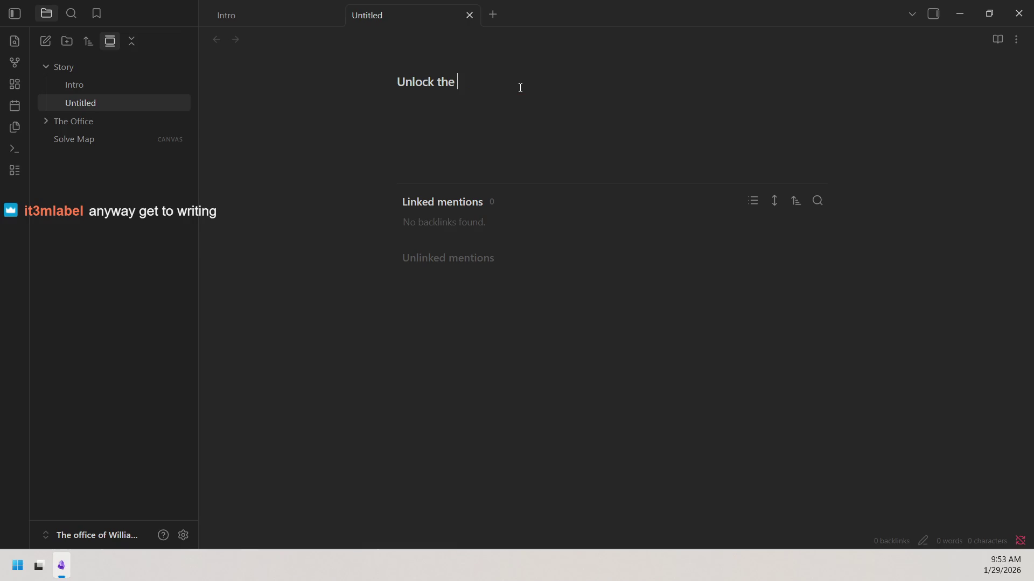
{"action": "type", "text": "office door"}
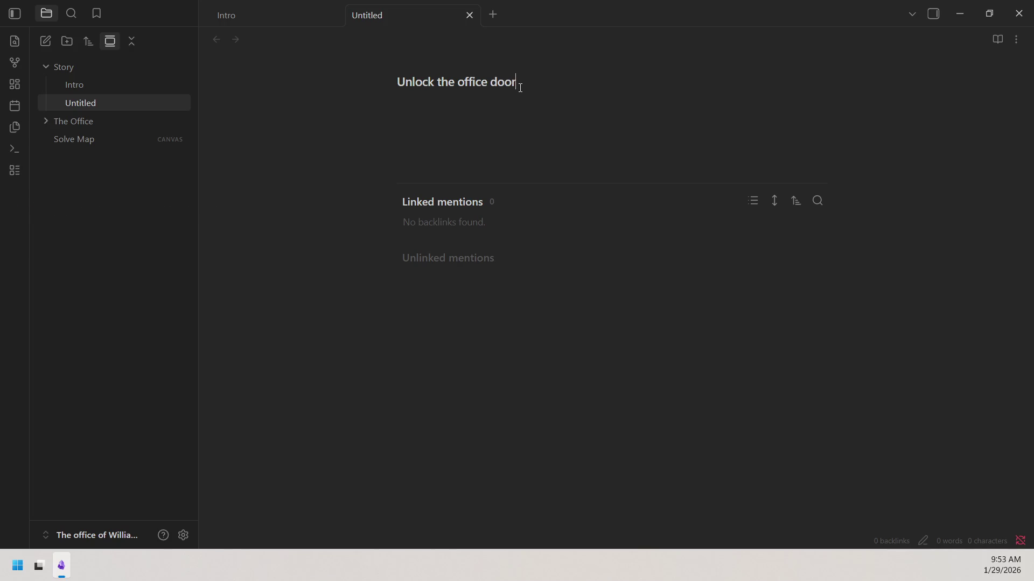
{"action": "key", "text": "Return"}
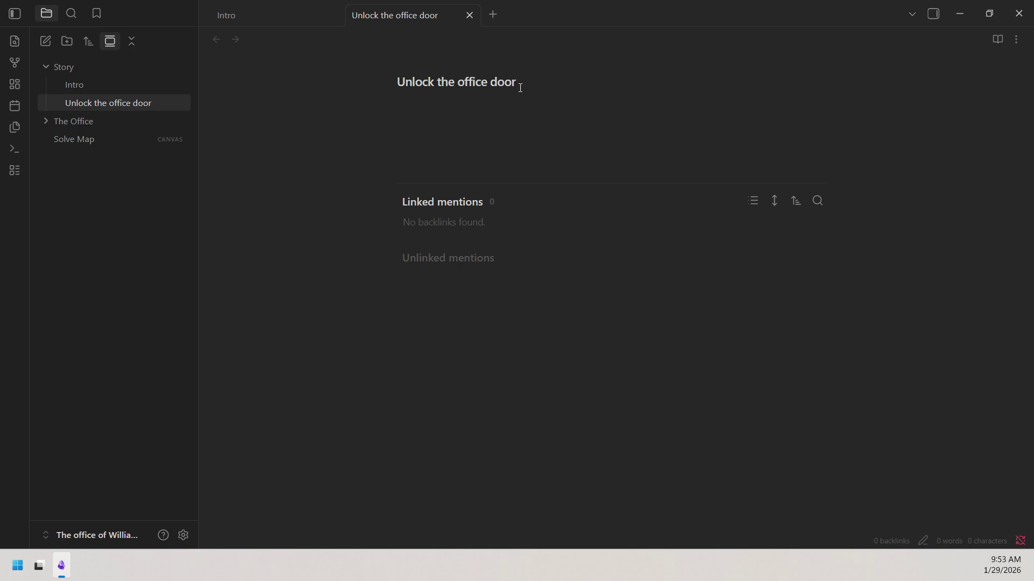
{"action": "type", "text": "you "}
{"action": "type", "text": "unlocktd"}
Begin the note body: 'you unlock the door and enter his office, its not a big office'.
{"action": "key", "text": "BackSpace"}
{"action": "type", "text": "he door and"}
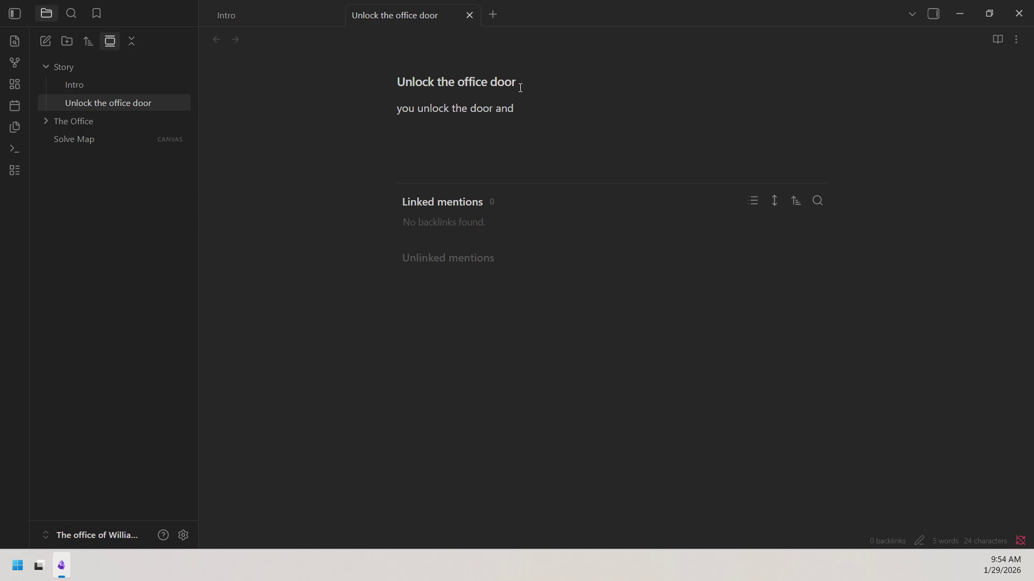
{"action": "type", "text": "enter his office, "}
{"action": "type", "text": "its "}
{"action": "type", "text": "not a big office"}
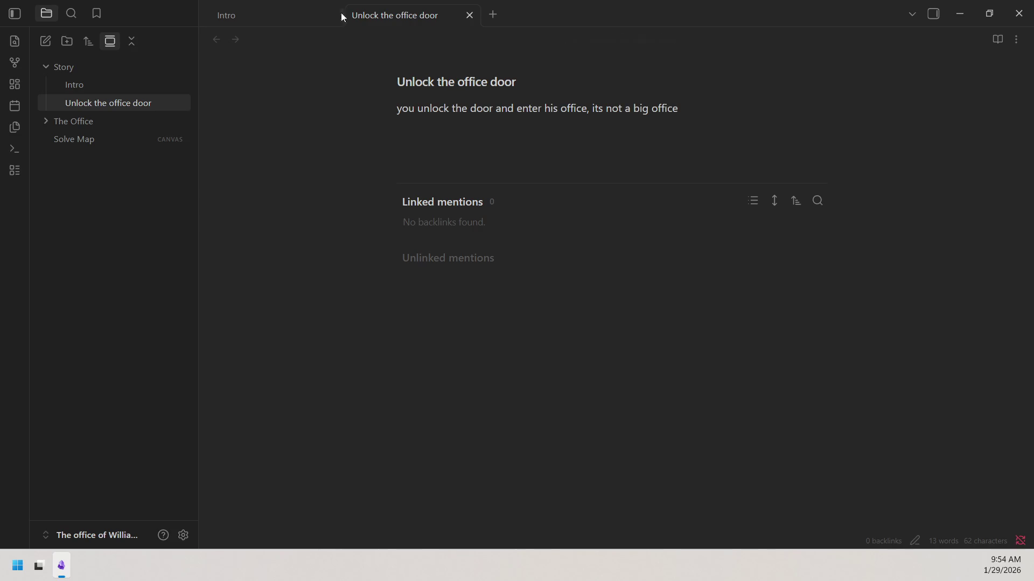
Expand The Office folder to see its room notes and place the cursor at the sentence end.
{"action": "left_click", "coordinate": [121, 121]}
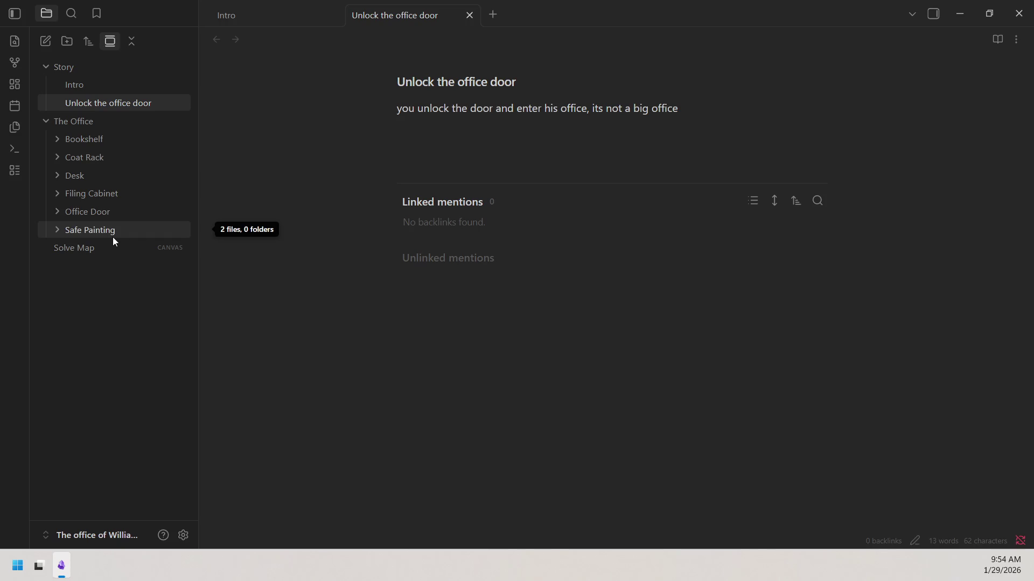
{"action": "left_click", "coordinate": [707, 109]}
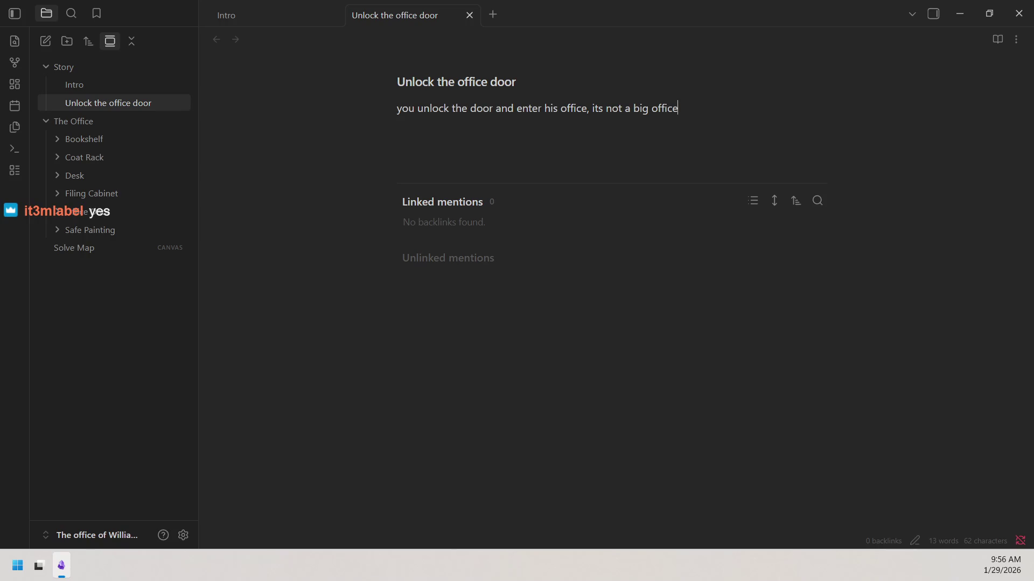
{"action": "left_click", "coordinate": [62, 565]}
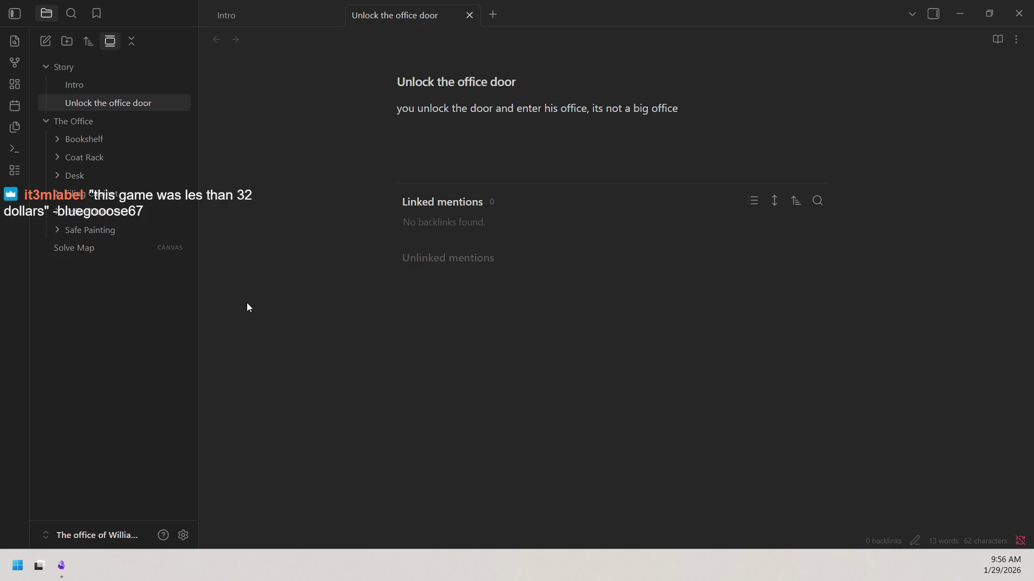
{"action": "left_click", "coordinate": [699, 105]}
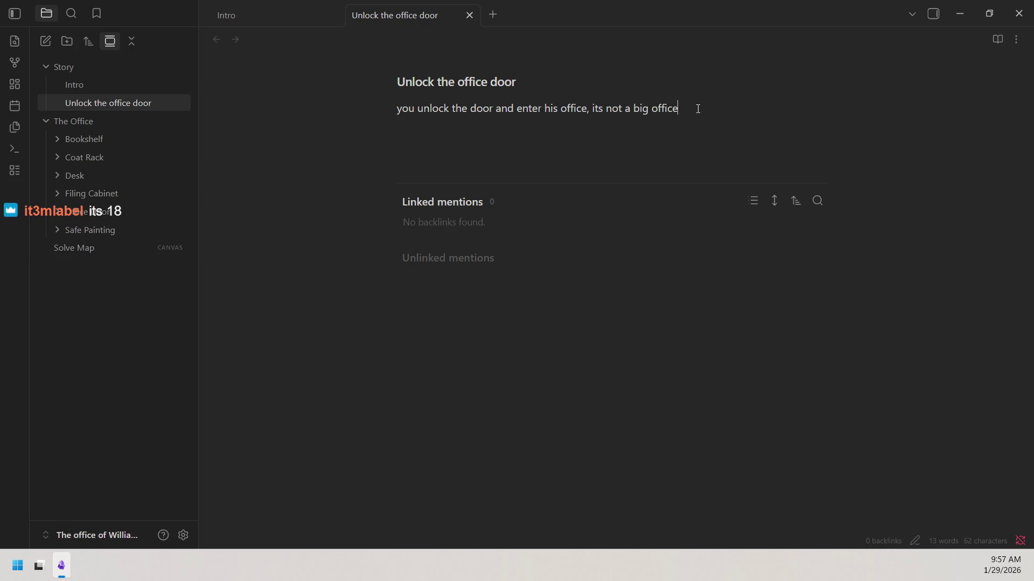
{"action": "key", "text": "BackSpace"}
{"action": "key", "text": "BackSpace"}
{"action": "key", "text": "BackSpace"}
{"action": "key", "text": "BackSpace"}
{"action": "key", "text": "BackSpace"}
{"action": "key", "text": "BackSpace"}
{"action": "key", "text": "BackSpace"}
{"action": "key", "text": "BackSpace"}
{"action": "key", "text": "BackSpace"}
{"action": "key", "text": "BackSpace"}
{"action": "key", "text": "BackSpace"}
{"action": "key", "text": "BackSpace"}
{"action": "type", "text": "the office "}
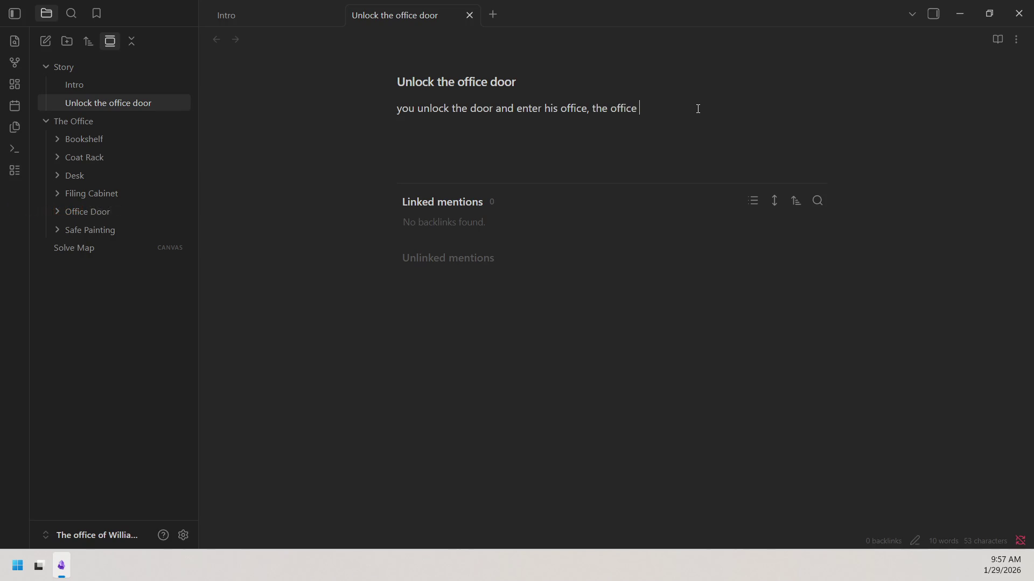
{"action": "type", "text": "is a"}
Replace 'its not a big office' with 'the office is reqtanguler'.
{"action": "key", "text": "BackSpace"}
{"action": "type", "text": "req"}
{"action": "type", "text": "tanguler"}
Correct the misspelled word to 'rectangular' via the spellcheck suggestion.
{"action": "right_click", "coordinate": [692, 109]}
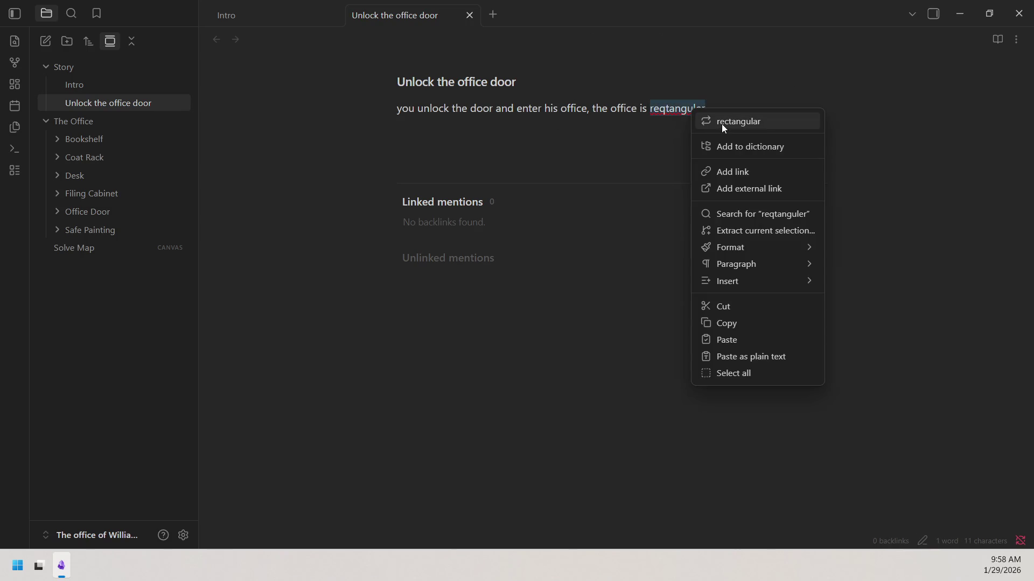
{"action": "left_click", "coordinate": [722, 122]}
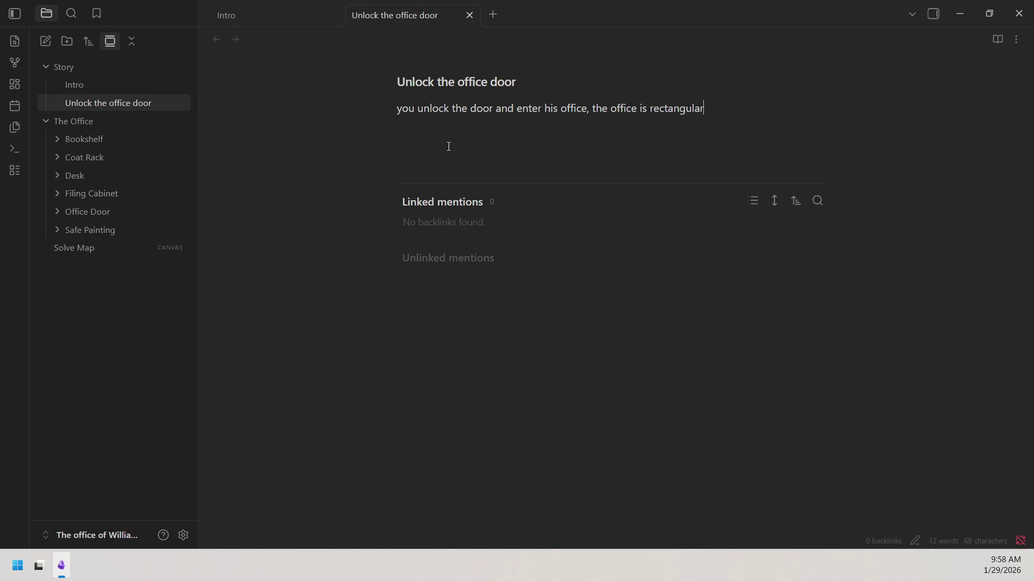
Reword the sentence to 'it is a rectangular with the desk in'.
{"action": "left_click_drag", "start_coordinate": [653, 110], "coordinate": [593, 111]}
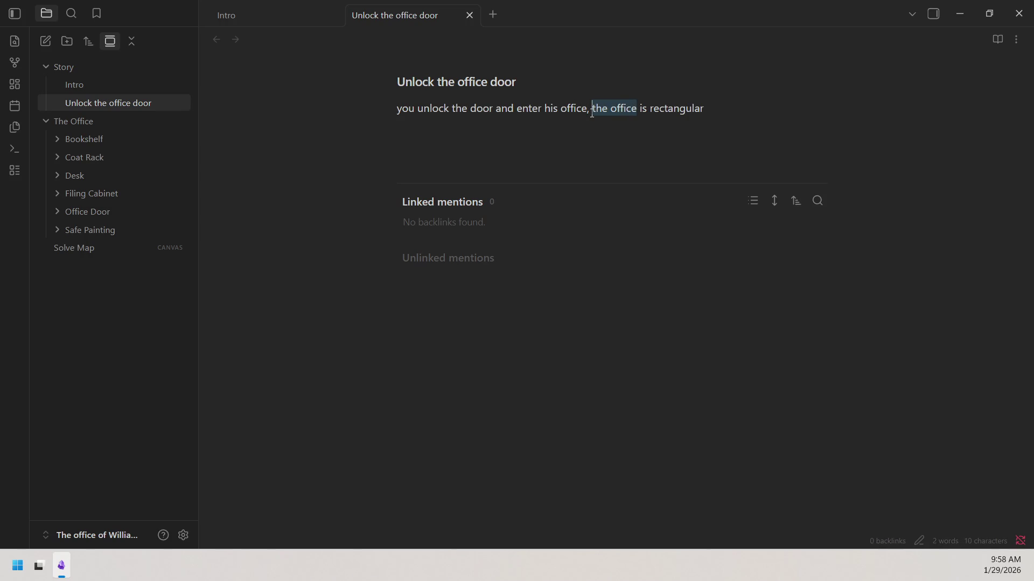
{"action": "type", "text": "it"}
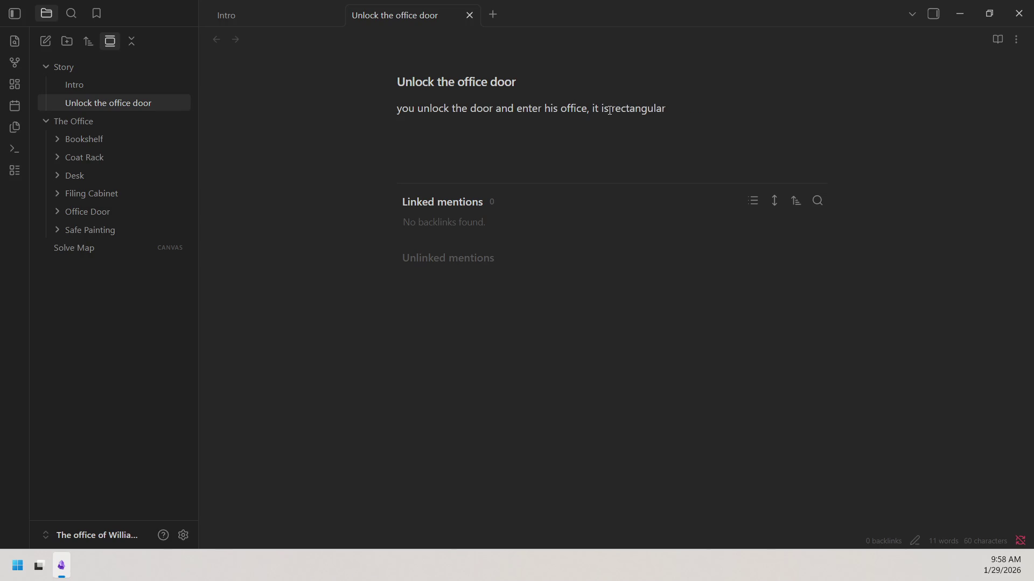
{"action": "type", "text": "a"}
{"action": "type", "text": "with the des"}
{"action": "type", "text": "k in the"}
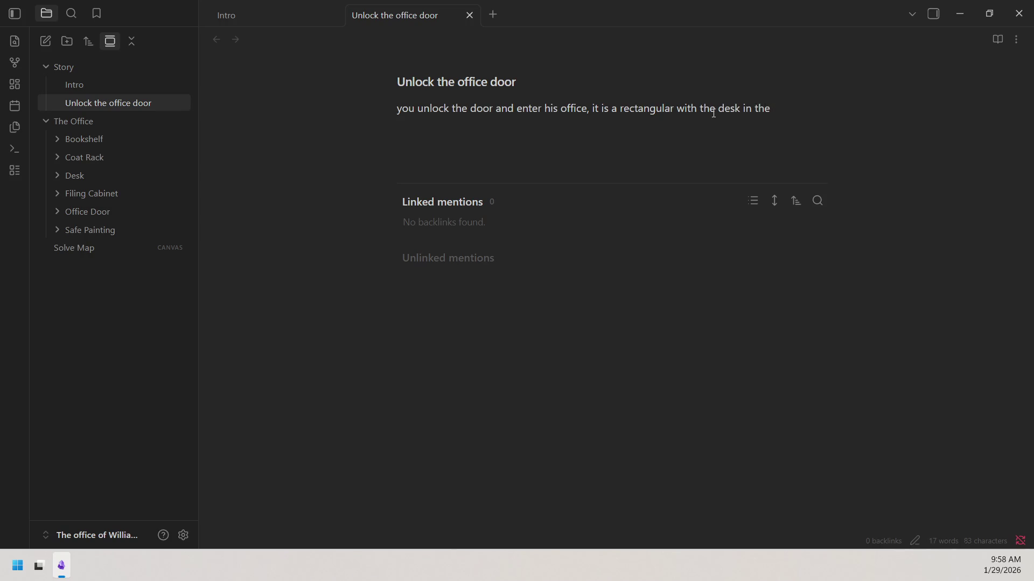
{"action": "key", "text": "BackSpace"}
{"action": "key", "text": "BackSpace"}
{"action": "key", "text": "BackSpace"}
{"action": "right_click", "coordinate": [54, 267]}
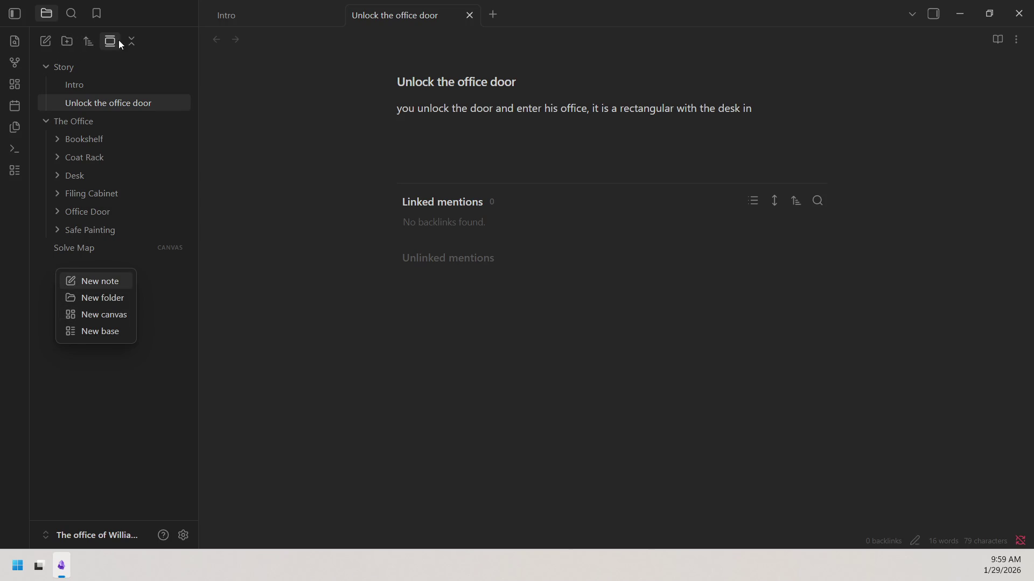
Create a new canvas with a large empty group sized as the office room outline.
{"action": "left_click", "coordinate": [178, 45]}
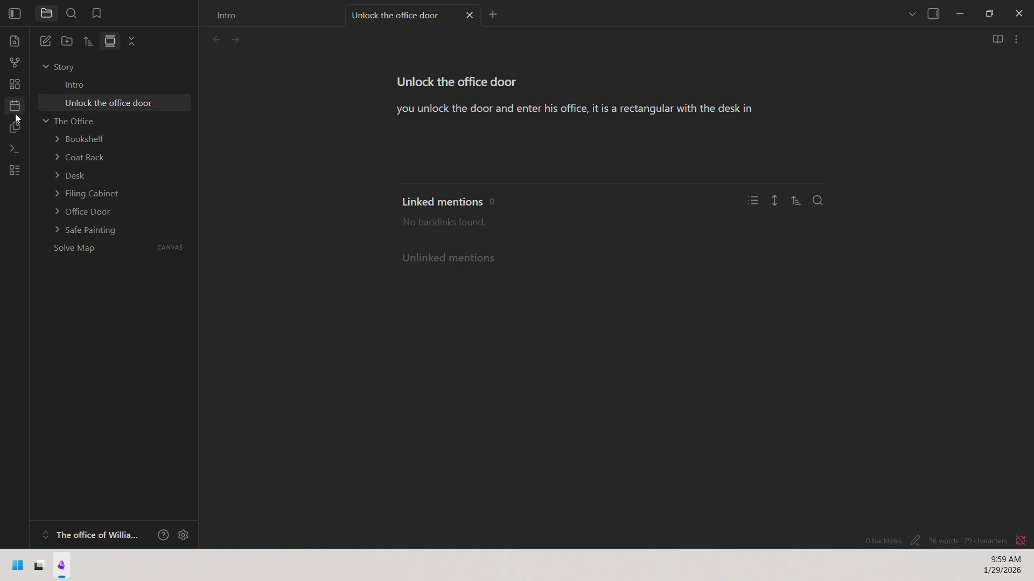
{"action": "left_click", "coordinate": [14, 84]}
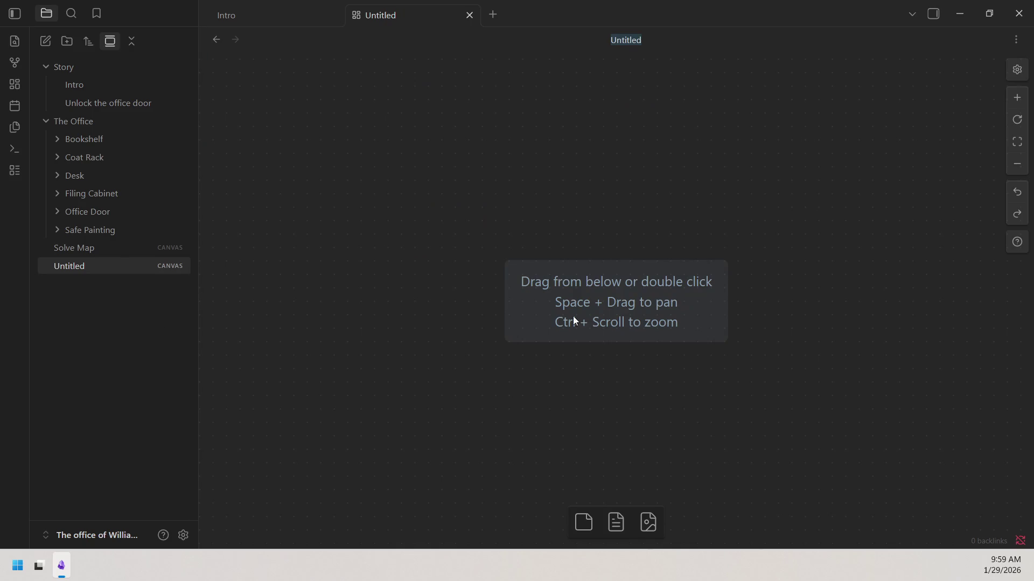
{"action": "right_click", "coordinate": [362, 212]}
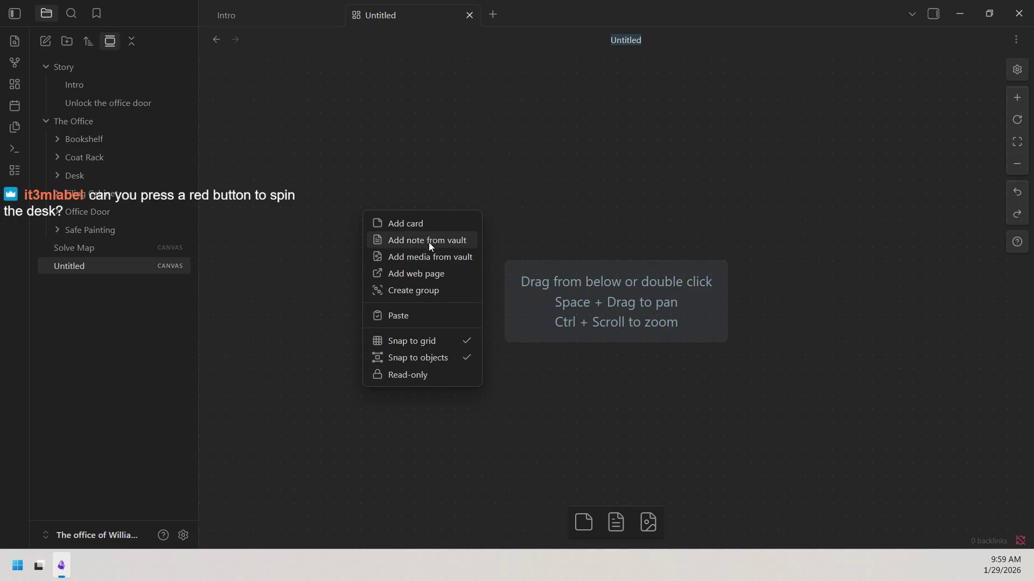
{"action": "left_click", "coordinate": [428, 291]}
{"action": "left_click_drag", "start_coordinate": [729, 212], "coordinate": [632, 211]}
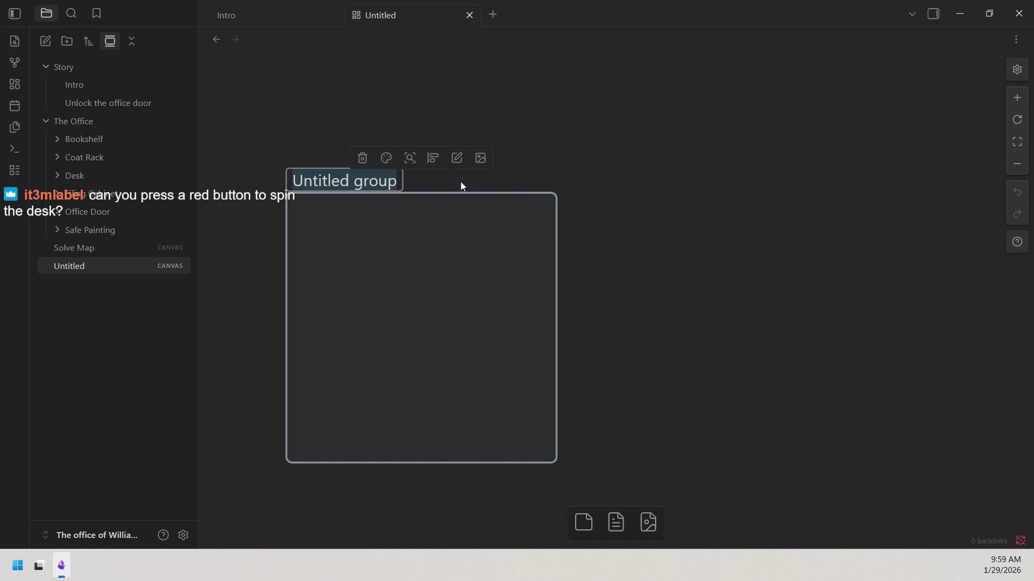
{"action": "left_click_drag", "start_coordinate": [422, 194], "coordinate": [423, 121]}
{"action": "left_click", "coordinate": [590, 161]}
{"action": "mouse_move", "coordinate": [443, 192]}
{"action": "left_mouse_down"}
{"action": "mouse_move", "coordinate": [436, 115]}
{"action": "mouse_move", "coordinate": [437, 123]}
{"action": "left_mouse_up"}
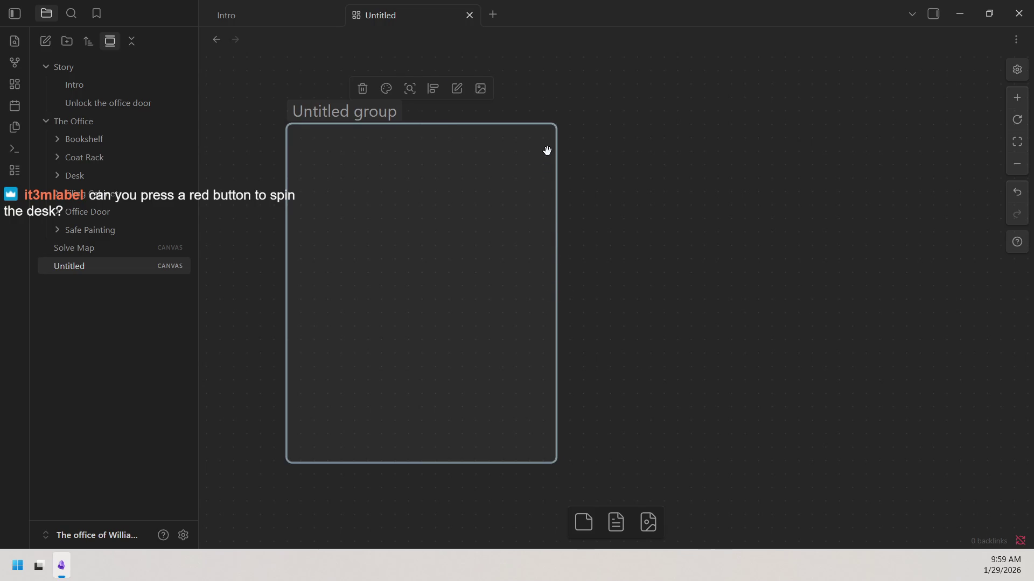
{"action": "mouse_move", "coordinate": [559, 121]}
{"action": "left_mouse_down"}
{"action": "mouse_move", "coordinate": [795, 163]}
{"action": "mouse_move", "coordinate": [881, 127]}
{"action": "left_mouse_up"}
{"action": "scroll", "coordinate": [845, 148], "scroll_direction": "down", "scroll_amount": 2}
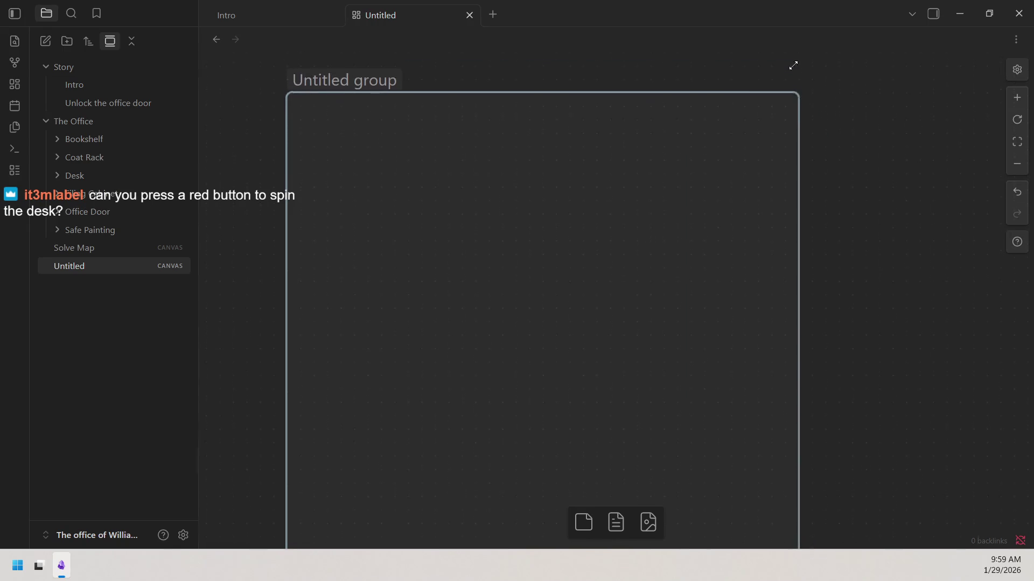
{"action": "left_click_drag", "start_coordinate": [882, 71], "coordinate": [813, 109]}
{"action": "scroll", "coordinate": [715, 107], "scroll_direction": "down", "scroll_amount": 2}
{"action": "scroll", "coordinate": [812, 173], "scroll_direction": "up", "scroll_amount": 1}
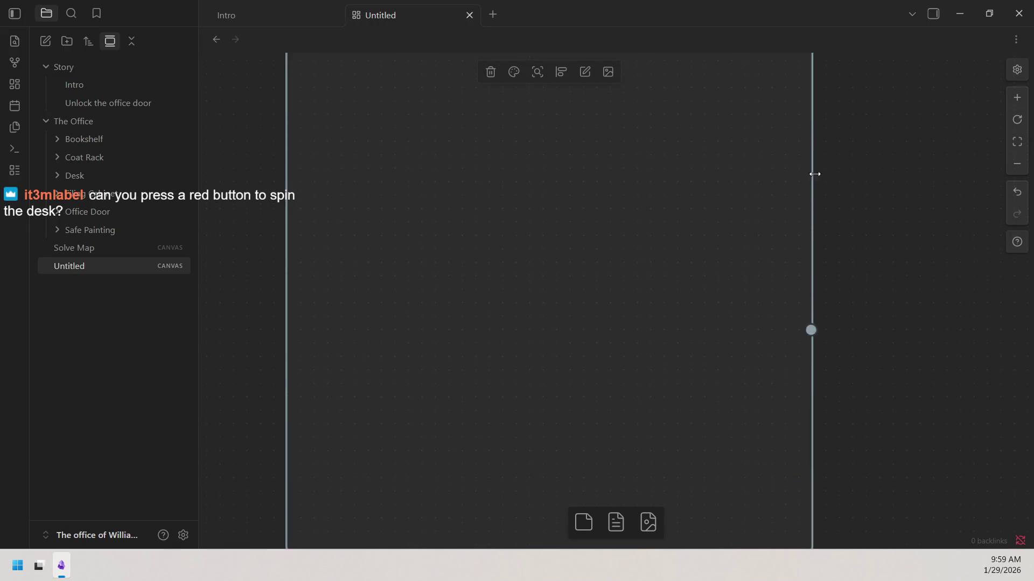
Add a tall, narrow second group running along the large group's right side.
{"action": "right_click", "coordinate": [867, 193]}
{"action": "left_click", "coordinate": [925, 279]}
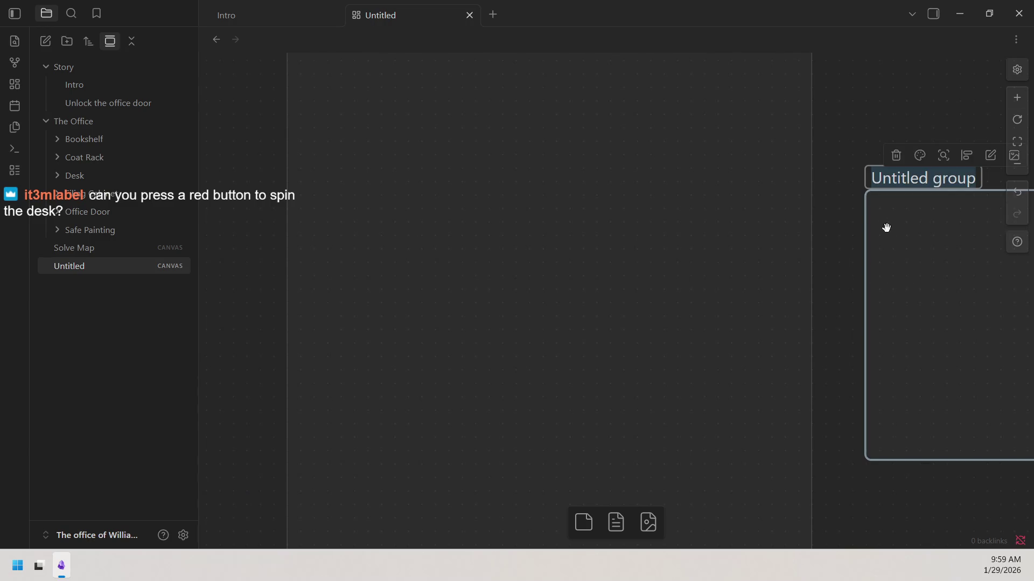
{"action": "scroll", "coordinate": [716, 210], "scroll_direction": "right", "scroll_amount": 3}
{"action": "left_click_drag", "start_coordinate": [984, 324], "coordinate": [819, 346]}
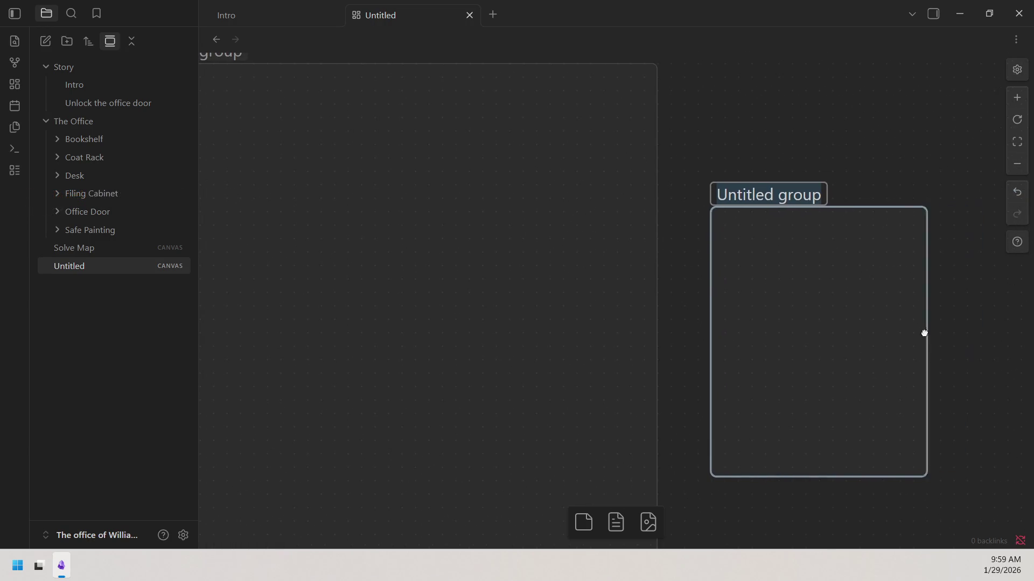
{"action": "mouse_move", "coordinate": [763, 300]}
{"action": "left_mouse_down"}
{"action": "mouse_move", "coordinate": [602, 237]}
{"action": "mouse_move", "coordinate": [606, 335]}
{"action": "left_mouse_up"}
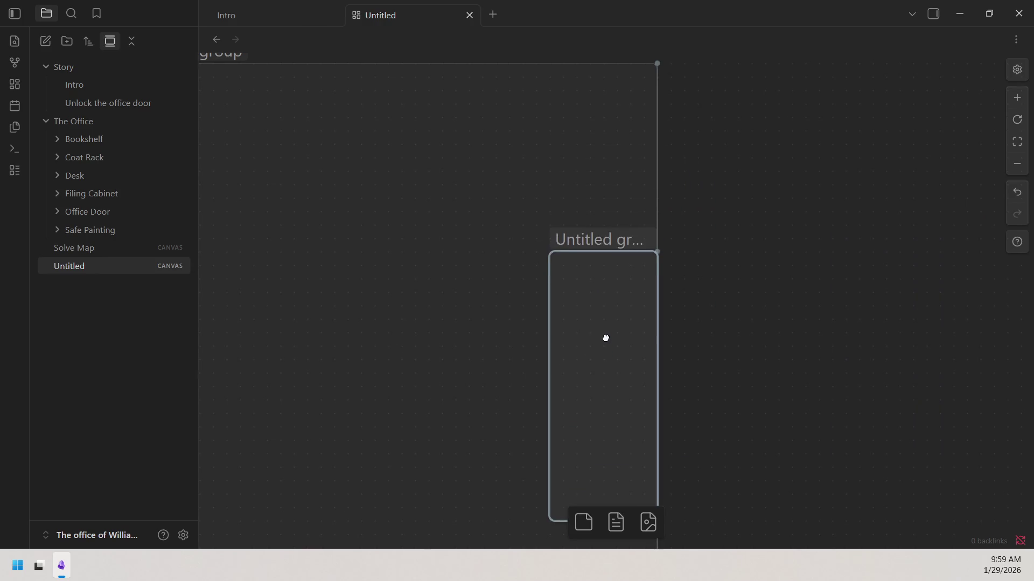
{"action": "scroll", "coordinate": [700, 265], "scroll_direction": "down", "scroll_amount": 3}
{"action": "scroll", "coordinate": [699, 265], "scroll_direction": "left", "scroll_amount": 3}
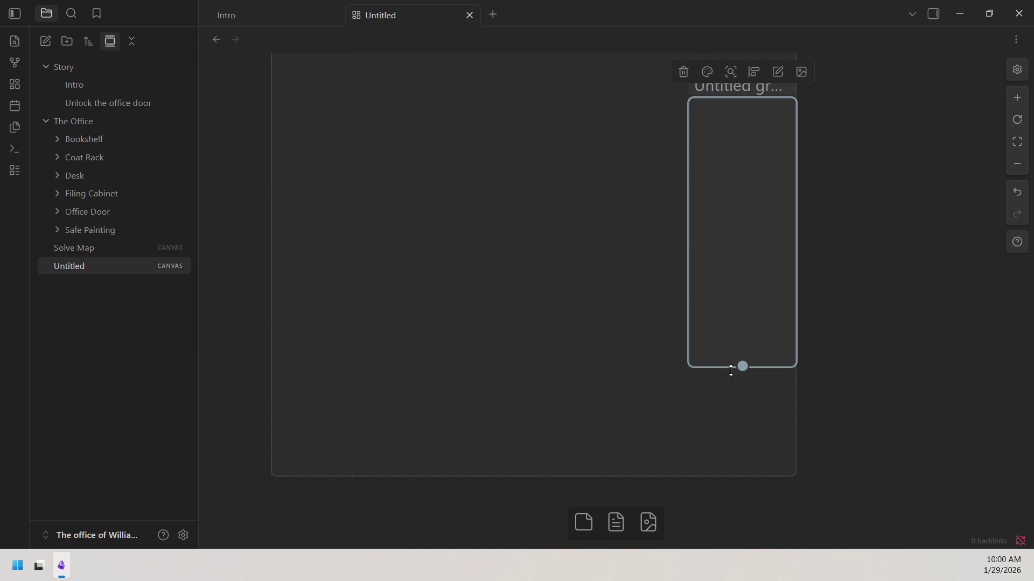
{"action": "left_click_drag", "start_coordinate": [731, 370], "coordinate": [728, 475]}
{"action": "scroll", "coordinate": [927, 362], "scroll_direction": "up", "scroll_amount": 1}
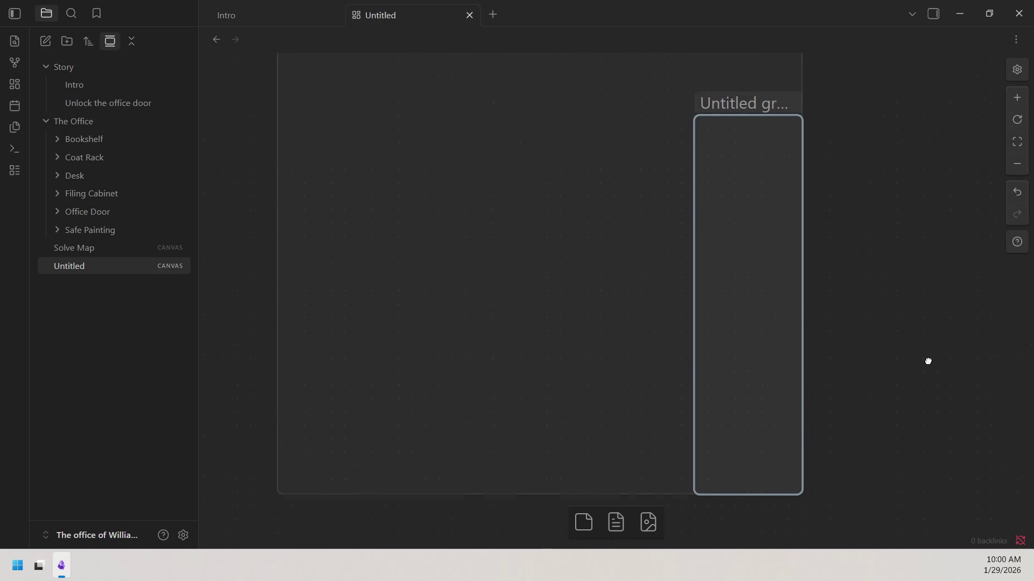
{"action": "scroll", "coordinate": [928, 361], "scroll_direction": "up", "scroll_amount": 1}
{"action": "right_click", "coordinate": [911, 256]}
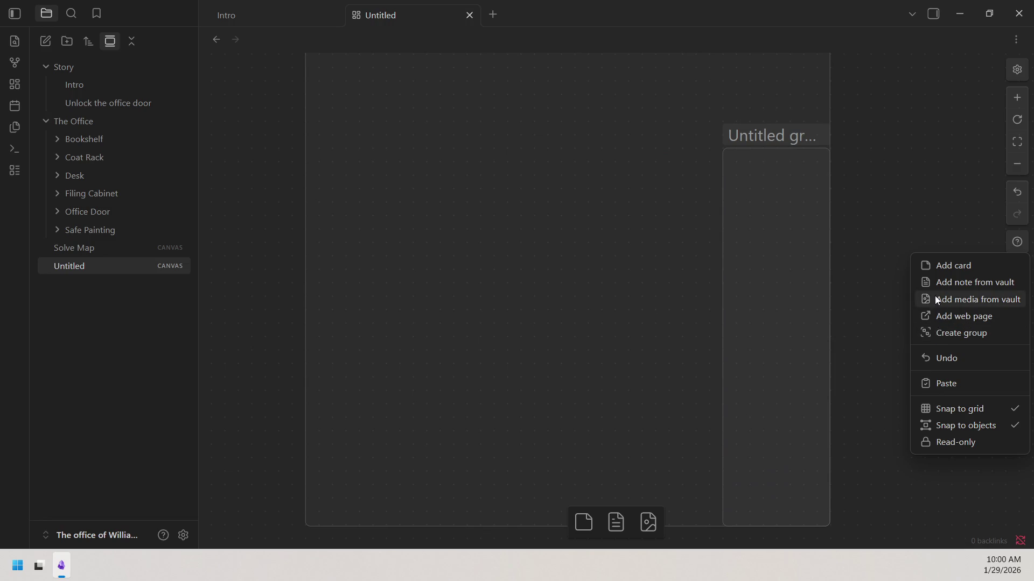
Add a third group, shrink it to a small box and place it on the large group's lower edge.
{"action": "left_click", "coordinate": [941, 334]}
{"action": "mouse_move", "coordinate": [854, 299]}
{"action": "left_mouse_down"}
{"action": "mouse_move", "coordinate": [743, 310]}
{"action": "mouse_move", "coordinate": [351, 266]}
{"action": "left_mouse_up"}
{"action": "mouse_move", "coordinate": [321, 218]}
{"action": "left_mouse_down"}
{"action": "mouse_move", "coordinate": [461, 437]}
{"action": "mouse_move", "coordinate": [531, 427]}
{"action": "mouse_move", "coordinate": [657, 505]}
{"action": "left_mouse_up"}
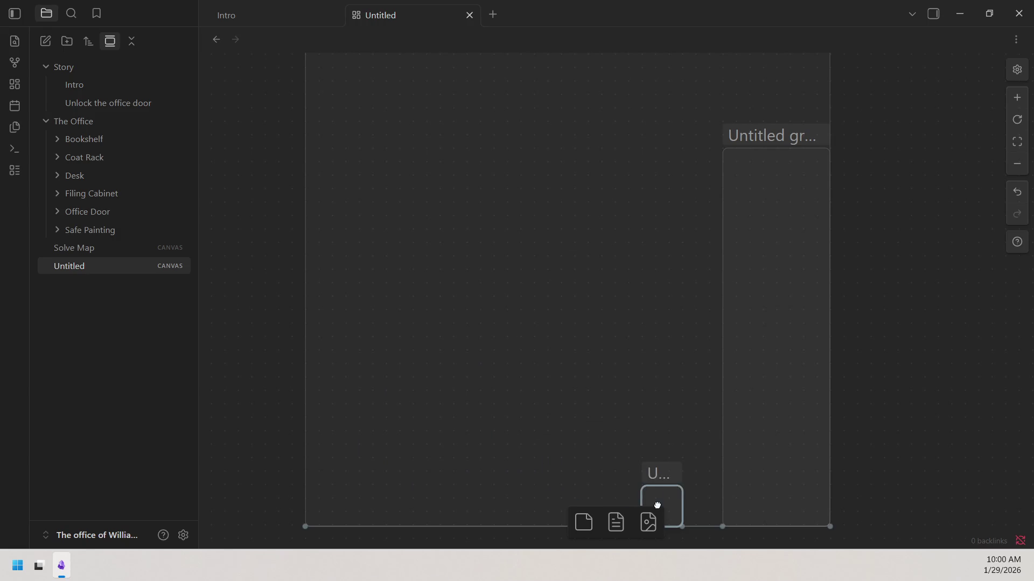
{"action": "left_click_drag", "start_coordinate": [988, 434], "coordinate": [815, 294]}
Add a fourth group as another small box on the large group's bottom edge.
{"action": "right_click", "coordinate": [776, 272]}
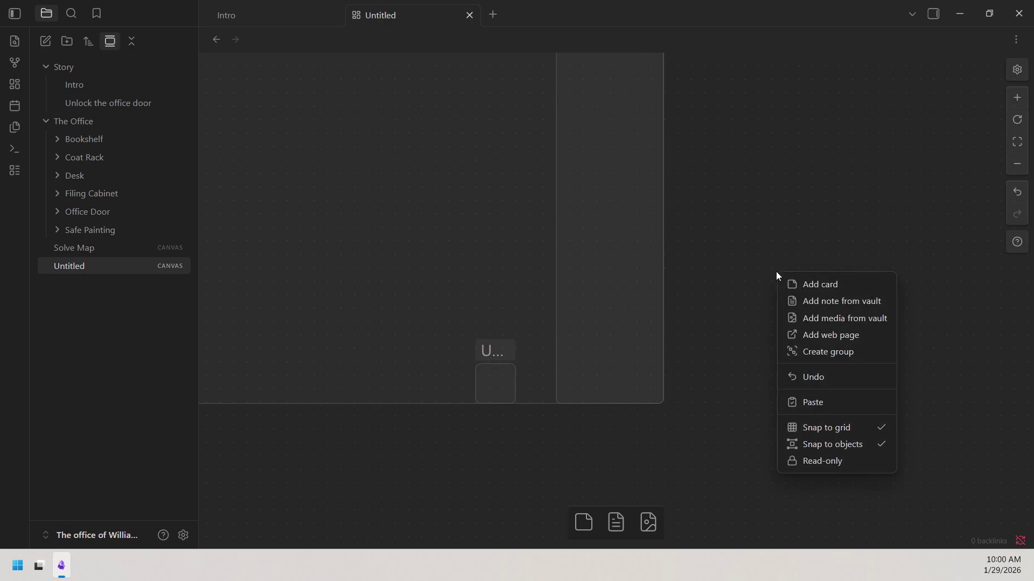
{"action": "left_click", "coordinate": [828, 352]}
{"action": "left_click_drag", "start_coordinate": [838, 330], "coordinate": [316, 443]}
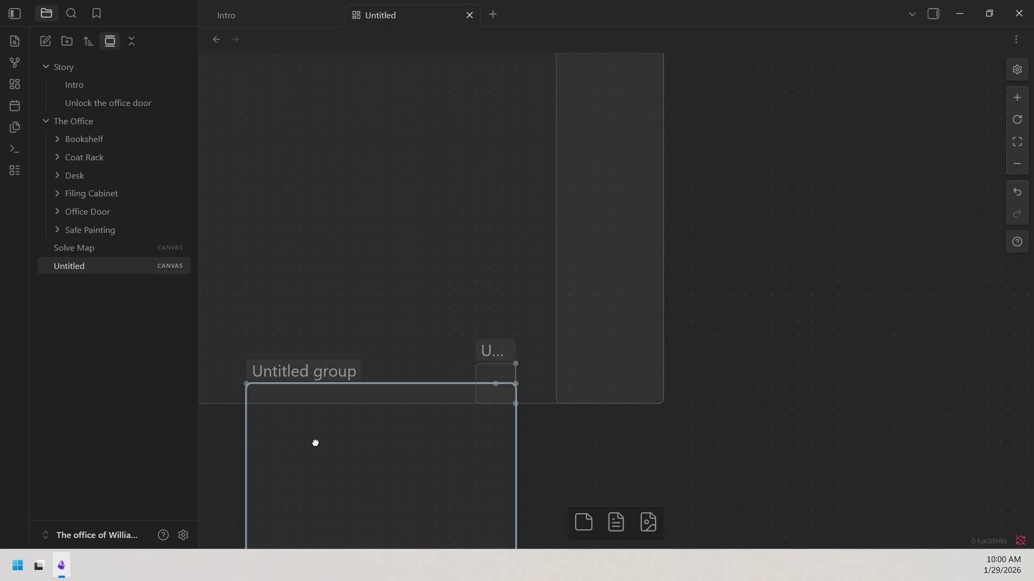
{"action": "left_click_drag", "start_coordinate": [573, 436], "coordinate": [789, 333]}
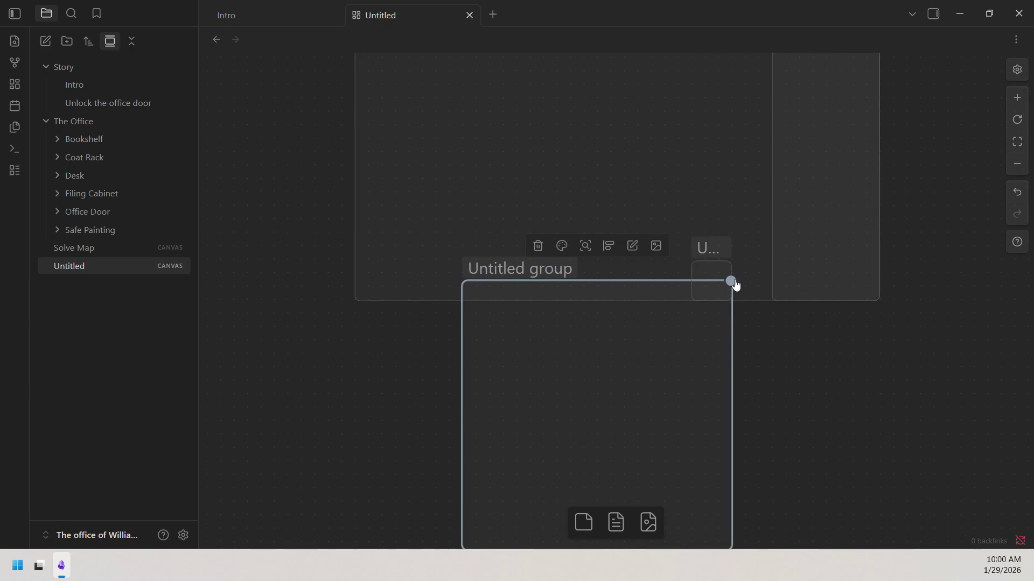
{"action": "left_click_drag", "start_coordinate": [463, 282], "coordinate": [623, 511]}
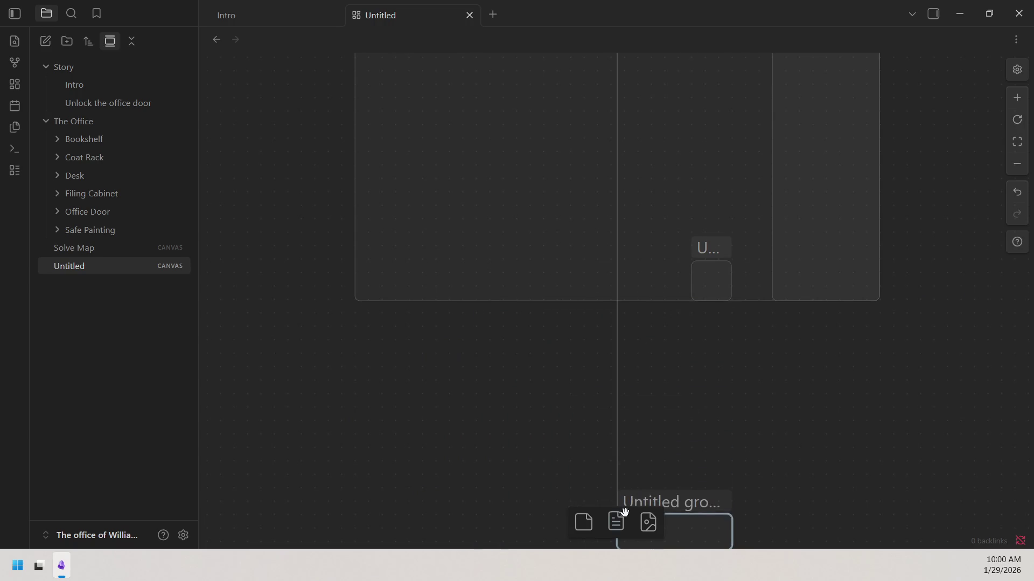
{"action": "scroll", "coordinate": [704, 467], "scroll_direction": "down", "scroll_amount": 3}
{"action": "left_click_drag", "start_coordinate": [702, 437], "coordinate": [637, 207]}
{"action": "scroll", "coordinate": [665, 409], "scroll_direction": "up", "scroll_amount": 3}
{"action": "left_click", "coordinate": [768, 399]}
{"action": "left_click_drag", "start_coordinate": [733, 395], "coordinate": [598, 524]}
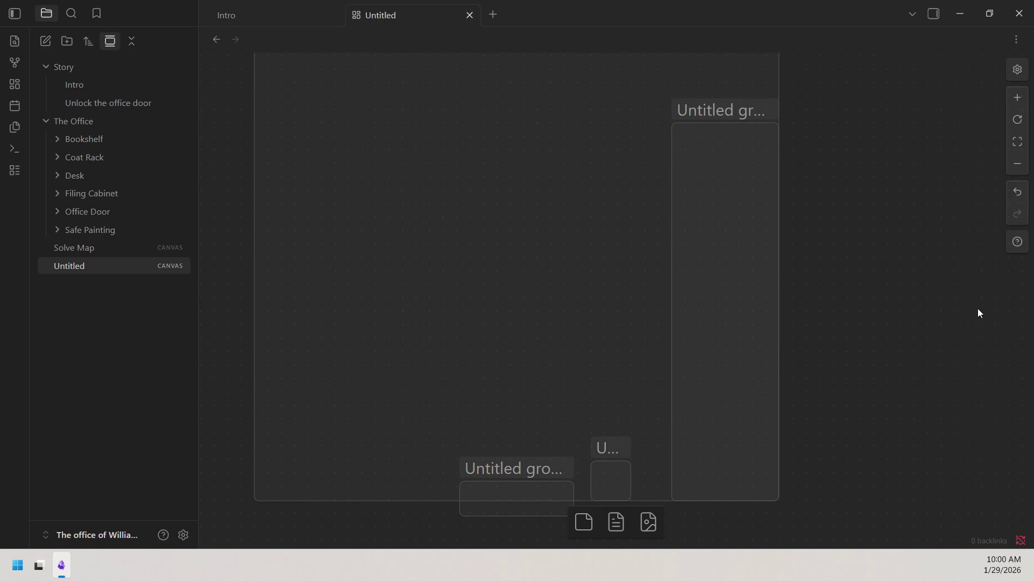
Create a new group and shrink it into a small box on the empty area.
{"action": "right_click", "coordinate": [853, 185]}
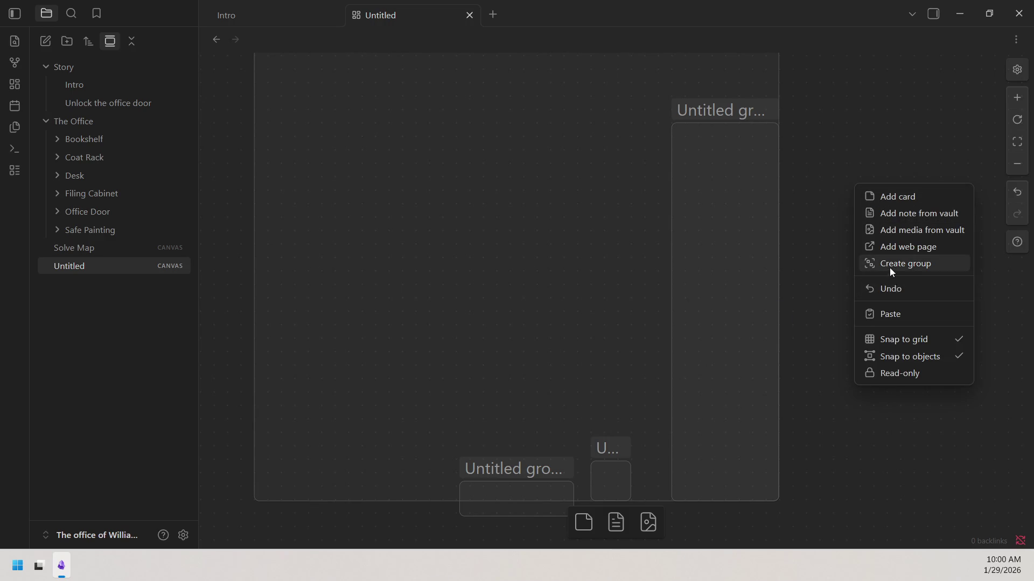
{"action": "left_click", "coordinate": [890, 264]}
{"action": "mouse_move", "coordinate": [911, 264]}
{"action": "left_mouse_down"}
{"action": "mouse_move", "coordinate": [346, 159]}
{"action": "mouse_move", "coordinate": [420, 249]}
{"action": "left_mouse_up"}
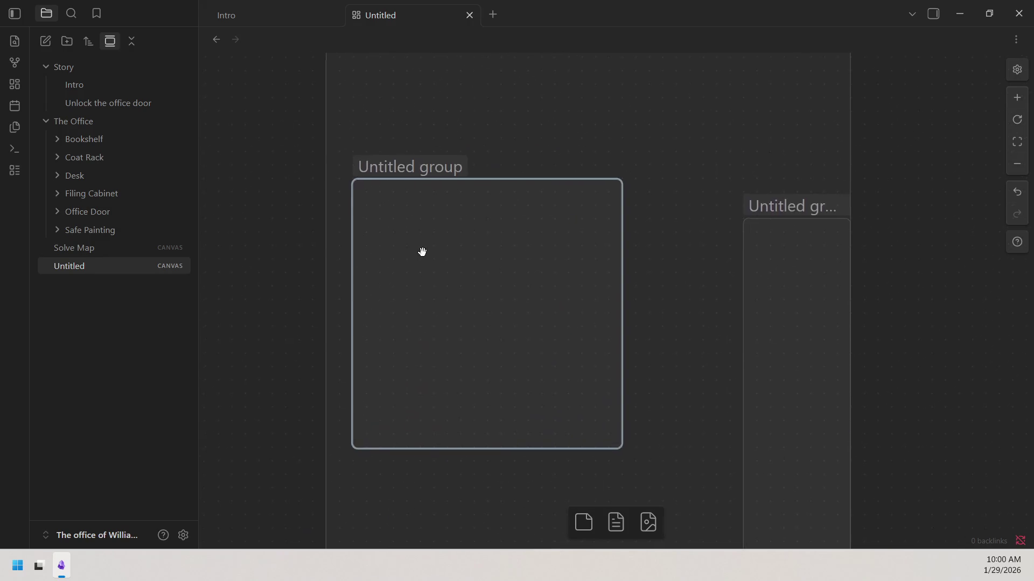
{"action": "mouse_move", "coordinate": [353, 384]}
{"action": "left_mouse_down"}
{"action": "mouse_move", "coordinate": [597, 133]}
{"action": "mouse_move", "coordinate": [623, 196]}
{"action": "mouse_move", "coordinate": [799, 114]}
{"action": "mouse_move", "coordinate": [797, 104]}
{"action": "left_mouse_up"}
{"action": "mouse_move", "coordinate": [863, 138]}
{"action": "left_mouse_down"}
{"action": "mouse_move", "coordinate": [926, 211]}
{"action": "mouse_move", "coordinate": [822, 154]}
{"action": "left_mouse_up"}
Create another group inside the large group's upper left and make the inner group shorter and narrower.
{"action": "right_click", "coordinate": [825, 155]}
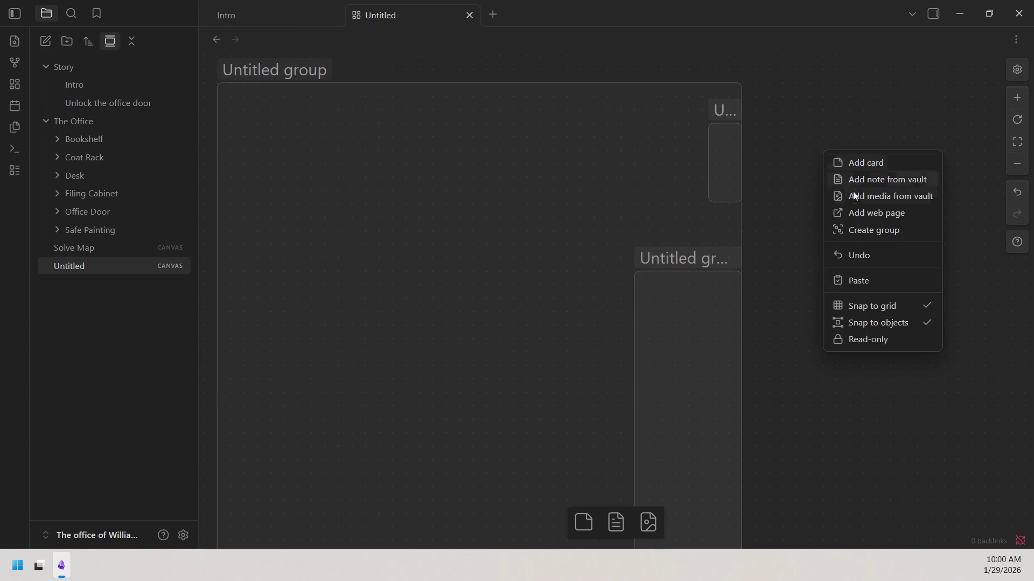
{"action": "left_click", "coordinate": [856, 237]}
{"action": "left_click_drag", "start_coordinate": [826, 251], "coordinate": [396, 226]}
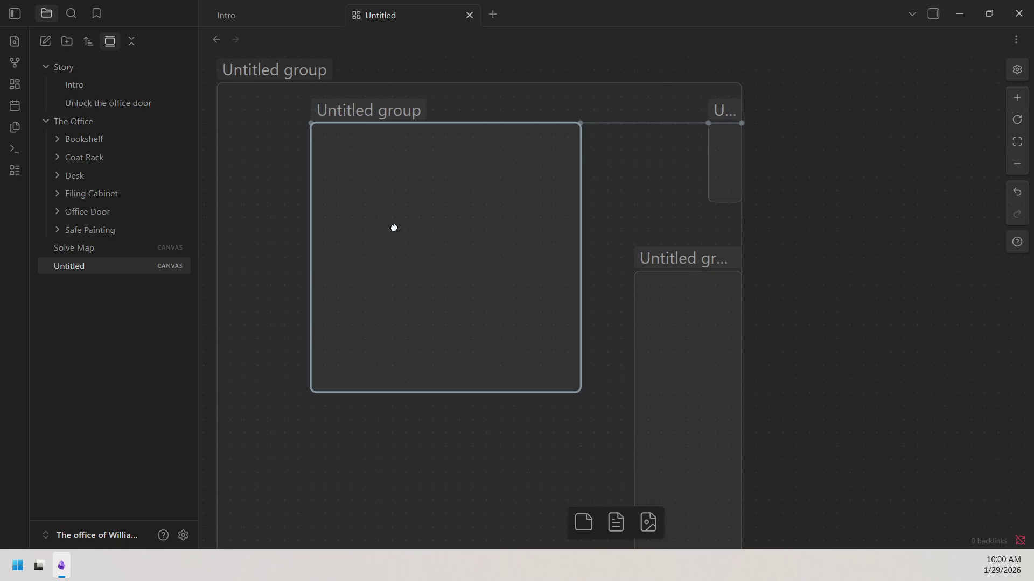
{"action": "left_click_drag", "start_coordinate": [481, 393], "coordinate": [475, 244]}
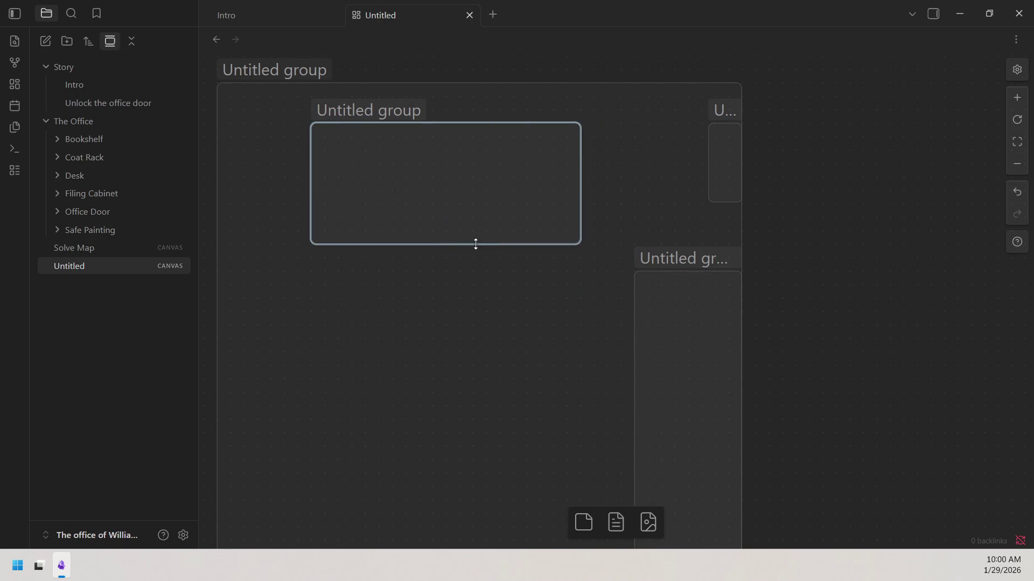
{"action": "left_click_drag", "start_coordinate": [482, 161], "coordinate": [473, 222]}
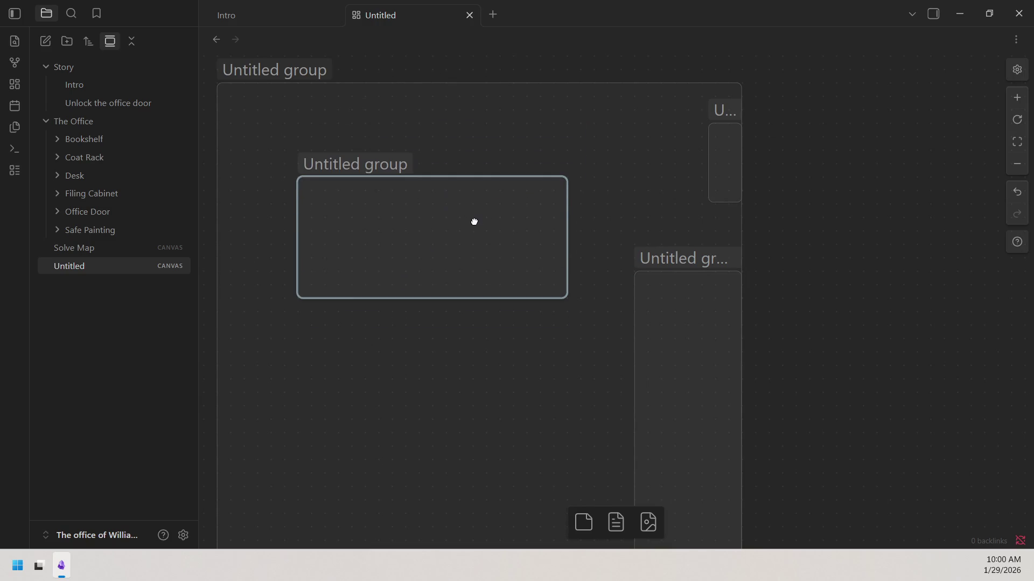
{"action": "mouse_move", "coordinate": [564, 217]}
{"action": "left_mouse_down"}
{"action": "mouse_move", "coordinate": [478, 230]}
{"action": "mouse_move", "coordinate": [488, 246]}
{"action": "left_mouse_up"}
{"action": "mouse_move", "coordinate": [487, 298]}
{"action": "left_mouse_down"}
{"action": "mouse_move", "coordinate": [486, 258]}
{"action": "mouse_move", "coordinate": [546, 127]}
{"action": "mouse_move", "coordinate": [536, 129]}
{"action": "left_mouse_up"}
{"action": "scroll", "coordinate": [614, 190], "scroll_direction": "down", "scroll_amount": 1}
Create a tall, narrow group along the left side of the outer group and zoom out to see the layout.
{"action": "right_click", "coordinate": [861, 114]}
{"action": "left_click", "coordinate": [918, 193]}
{"action": "left_click_drag", "start_coordinate": [937, 210], "coordinate": [370, 256]}
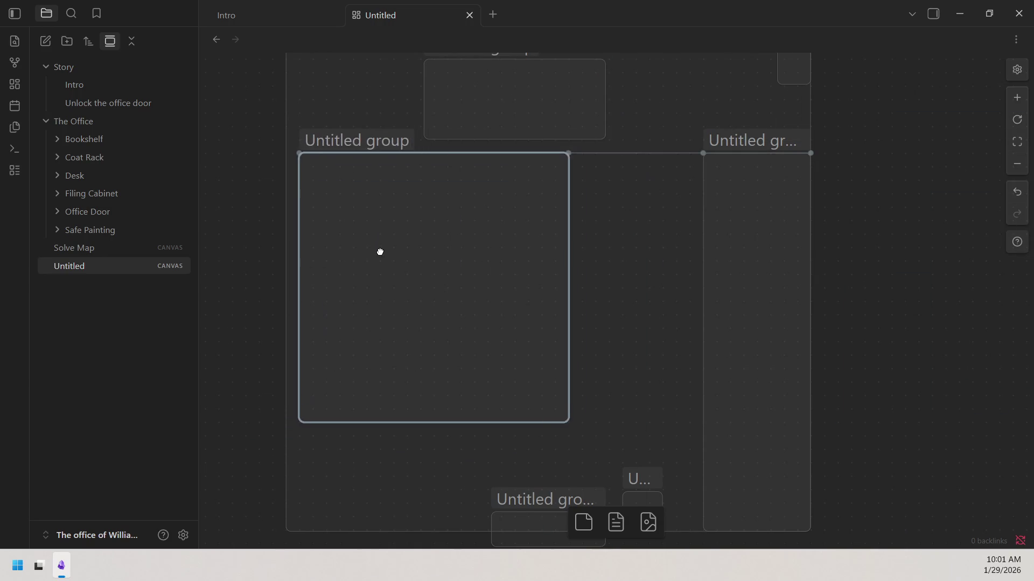
{"action": "left_click_drag", "start_coordinate": [558, 214], "coordinate": [346, 239]}
{"action": "scroll", "coordinate": [396, 257], "scroll_direction": "left", "scroll_amount": 2}
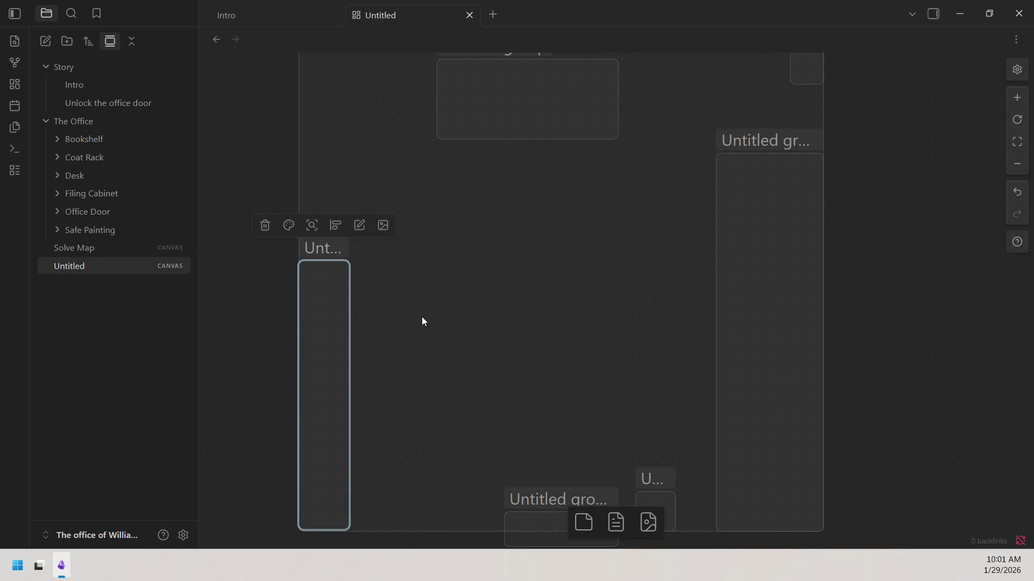
{"action": "scroll", "coordinate": [362, 331], "scroll_direction": "up", "scroll_amount": 3}
{"action": "scroll", "coordinate": [363, 331], "scroll_direction": "right", "scroll_amount": 2}
{"action": "scroll", "coordinate": [406, 310], "scroll_direction": "down", "scroll_amount": 2}
{"action": "scroll", "coordinate": [406, 311], "scroll_direction": "up", "scroll_amount": 2}
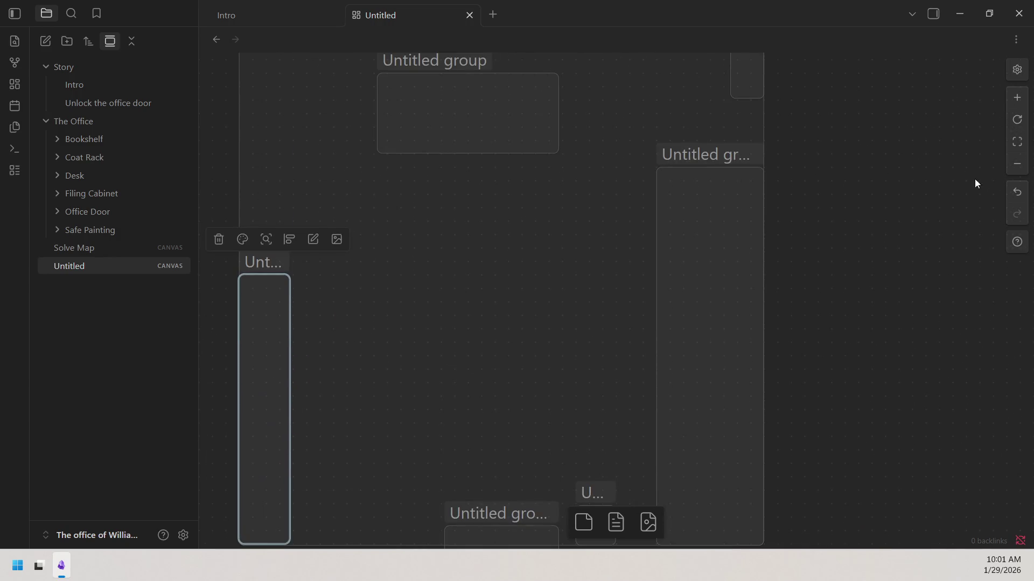
{"action": "left_click", "coordinate": [1017, 164]}
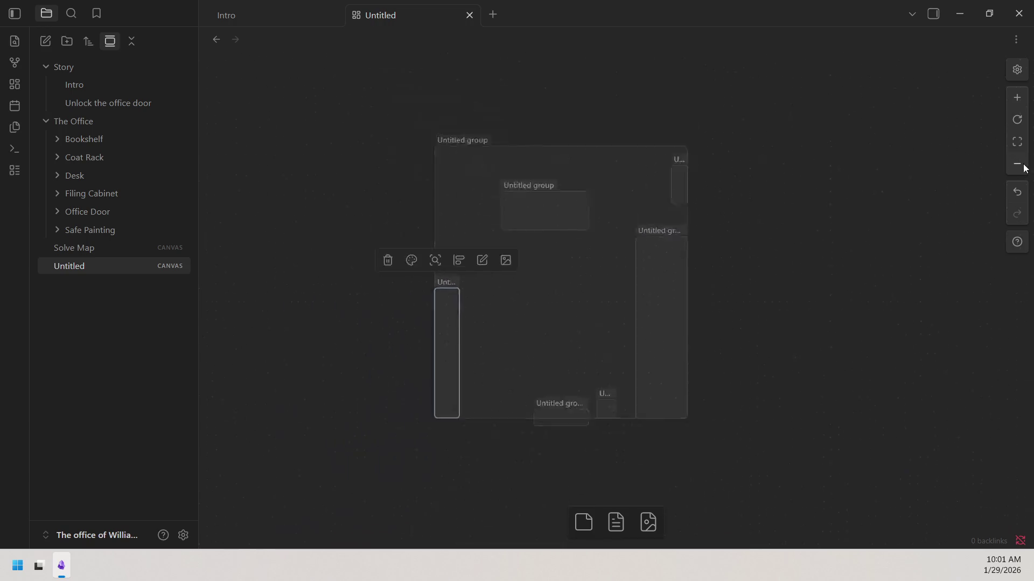
Colour the small top-right group orange.
{"action": "left_click", "coordinate": [1022, 98]}
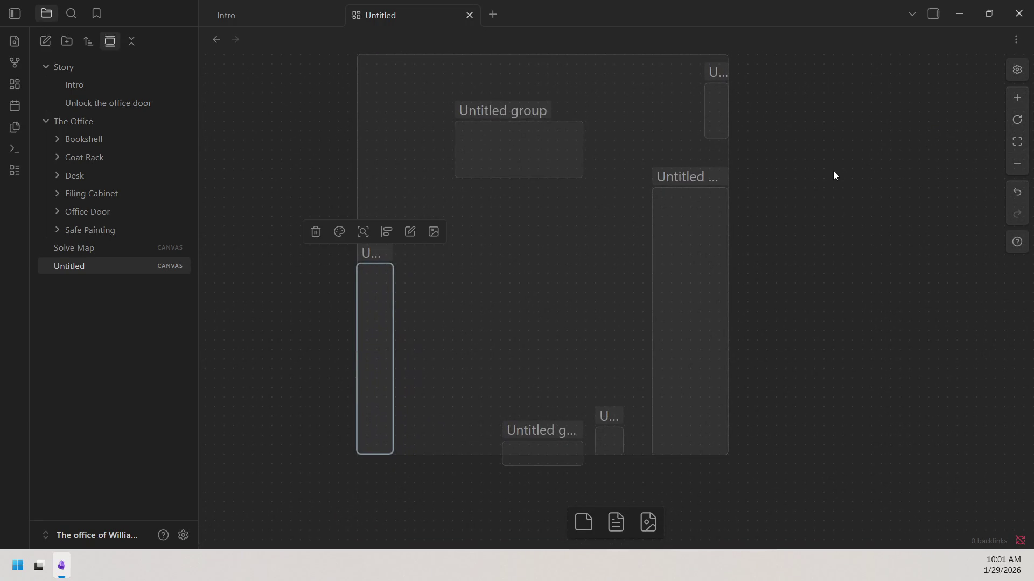
{"action": "scroll", "coordinate": [332, 159], "scroll_direction": "up", "scroll_amount": 2}
{"action": "right_click", "coordinate": [301, 147]}
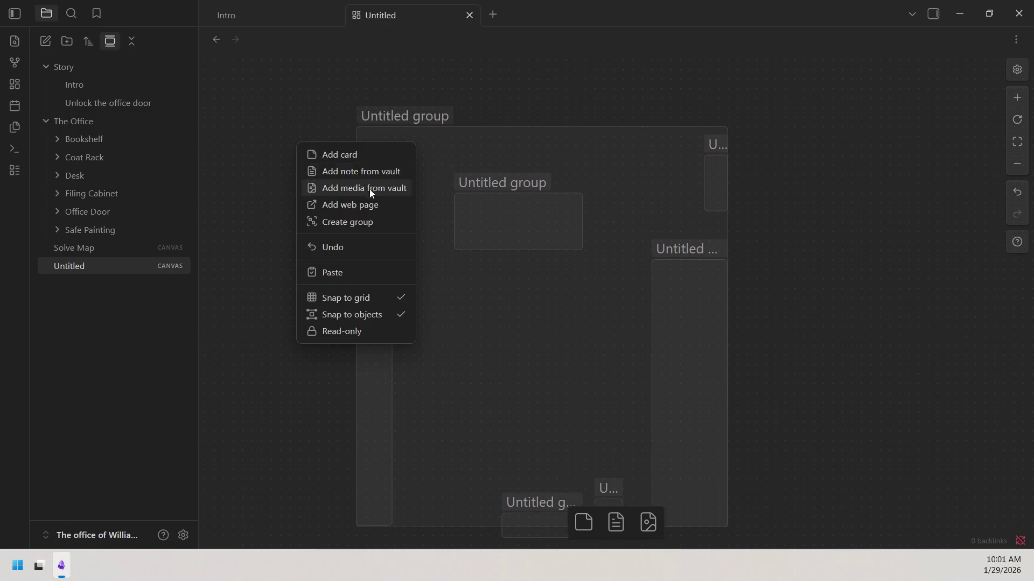
{"action": "left_click", "coordinate": [591, 83]}
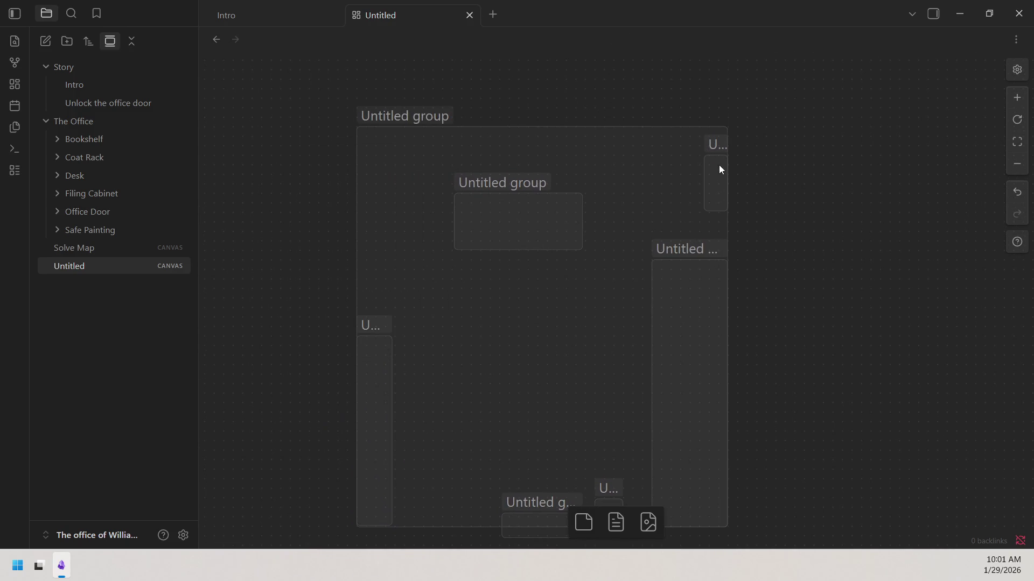
{"action": "left_click", "coordinate": [712, 143]}
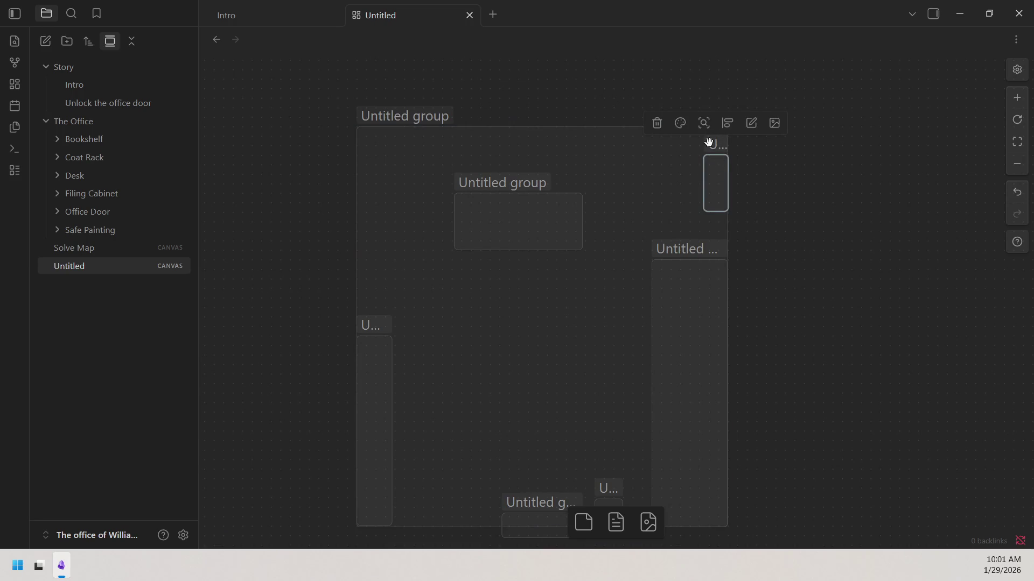
{"action": "left_click", "coordinate": [680, 123]}
{"action": "left_click", "coordinate": [686, 153]}
{"action": "left_click", "coordinate": [792, 221]}
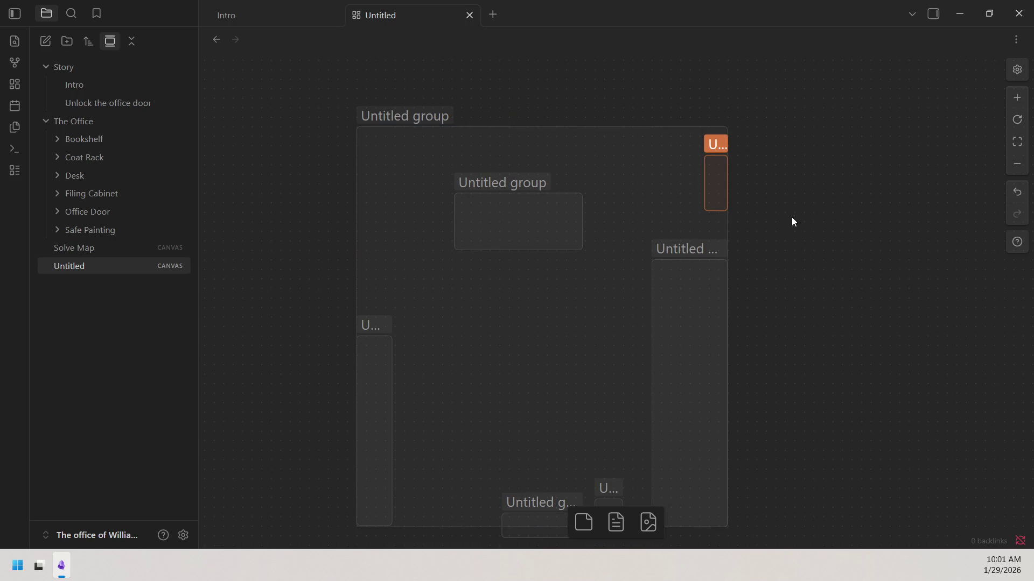
Colour the inner group purple, the narrow left group orange and the tall right group teal.
{"action": "right_click", "coordinate": [563, 221]}
{"action": "left_click", "coordinate": [522, 182]}
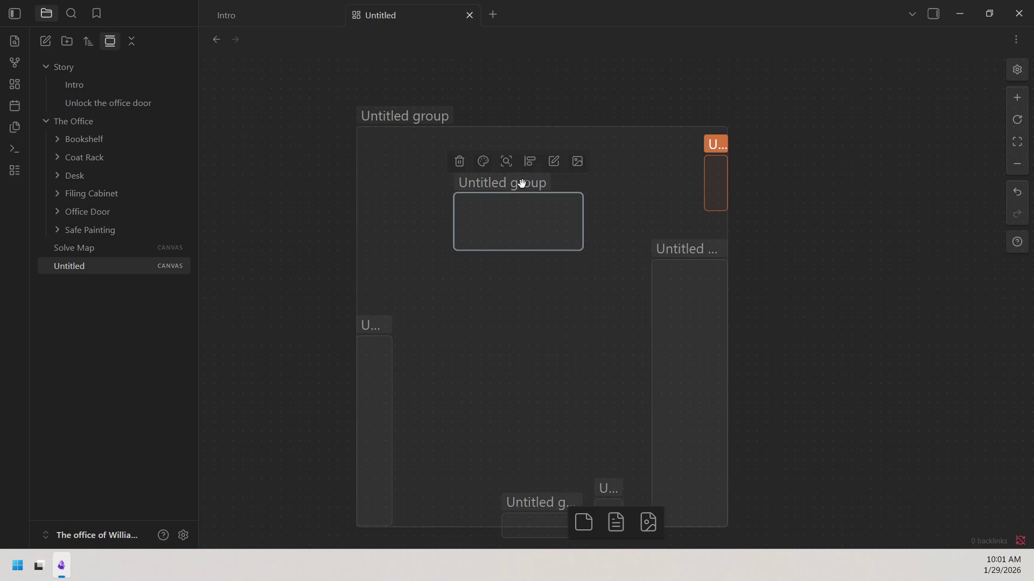
{"action": "left_click", "coordinate": [484, 161]}
{"action": "left_click", "coordinate": [567, 191]}
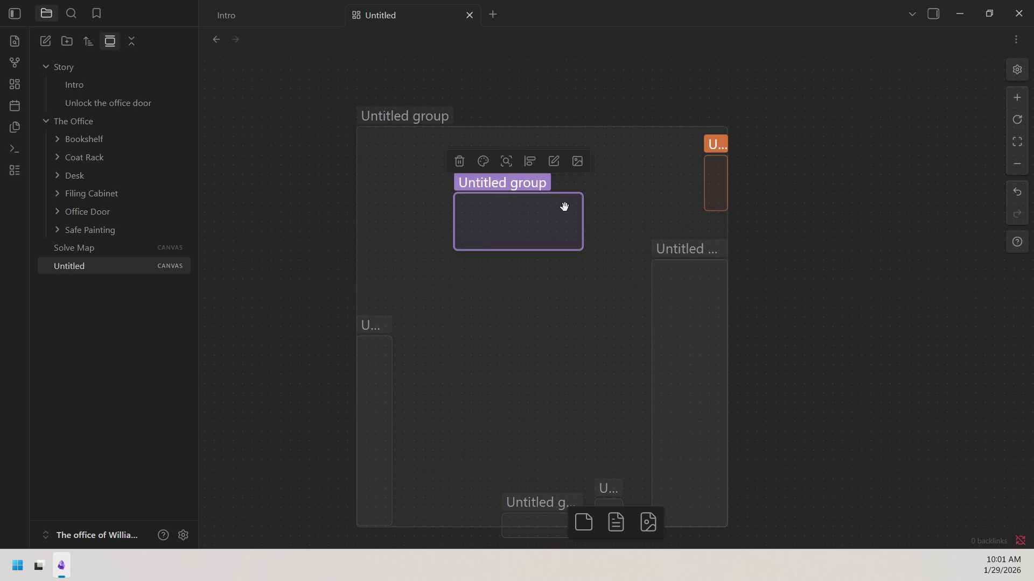
{"action": "left_click", "coordinate": [386, 326]}
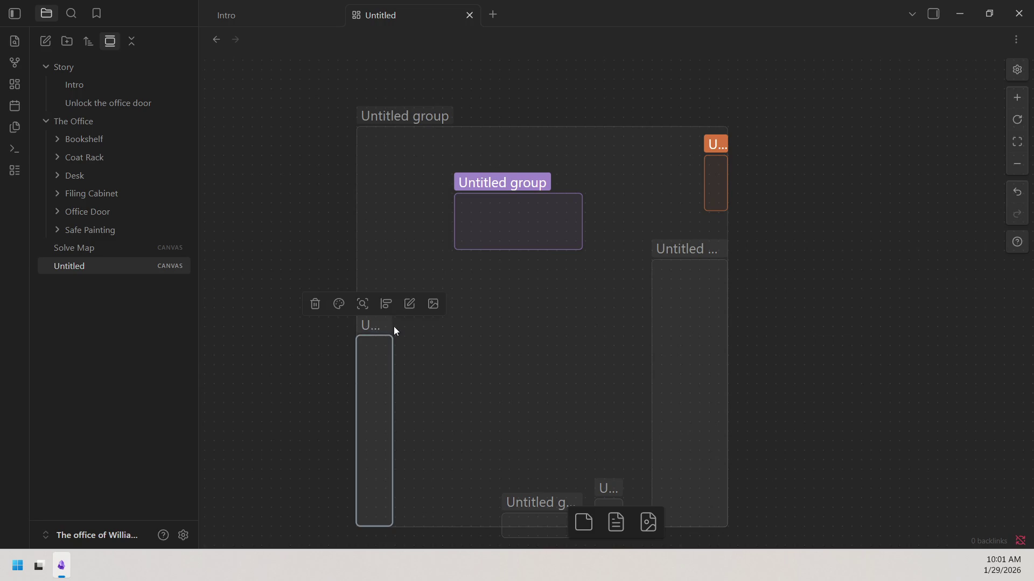
{"action": "left_click", "coordinate": [340, 306]}
{"action": "left_click", "coordinate": [345, 335]}
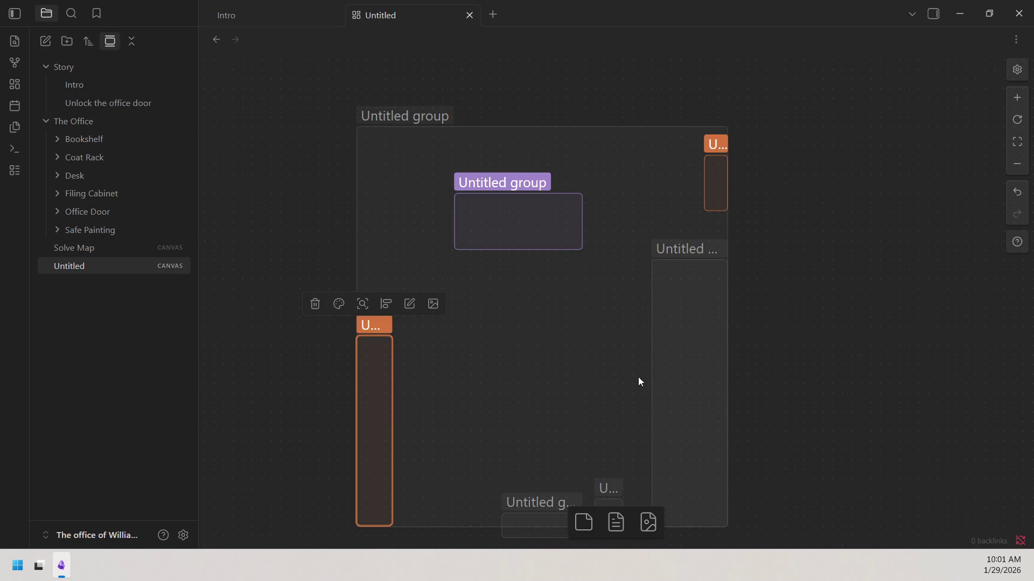
{"action": "left_click", "coordinate": [683, 251]}
{"action": "left_click", "coordinate": [656, 228]}
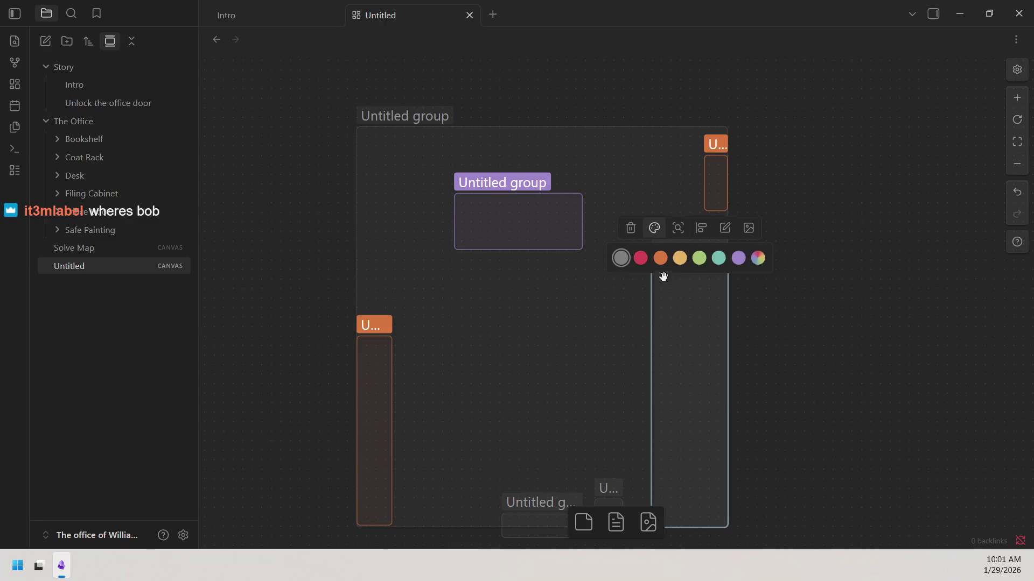
{"action": "left_click", "coordinate": [719, 258]}
{"action": "scroll", "coordinate": [823, 289], "scroll_direction": "down", "scroll_amount": 3}
Colour the small bottom group and the small group beside it red.
{"action": "left_click", "coordinate": [596, 411]}
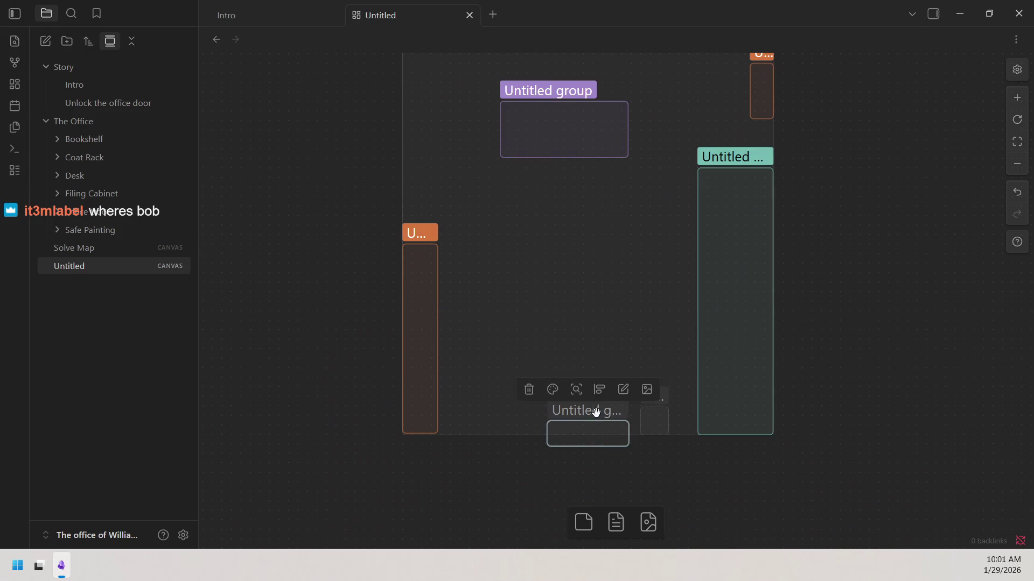
{"action": "left_click", "coordinate": [553, 388]}
{"action": "left_click", "coordinate": [539, 420]}
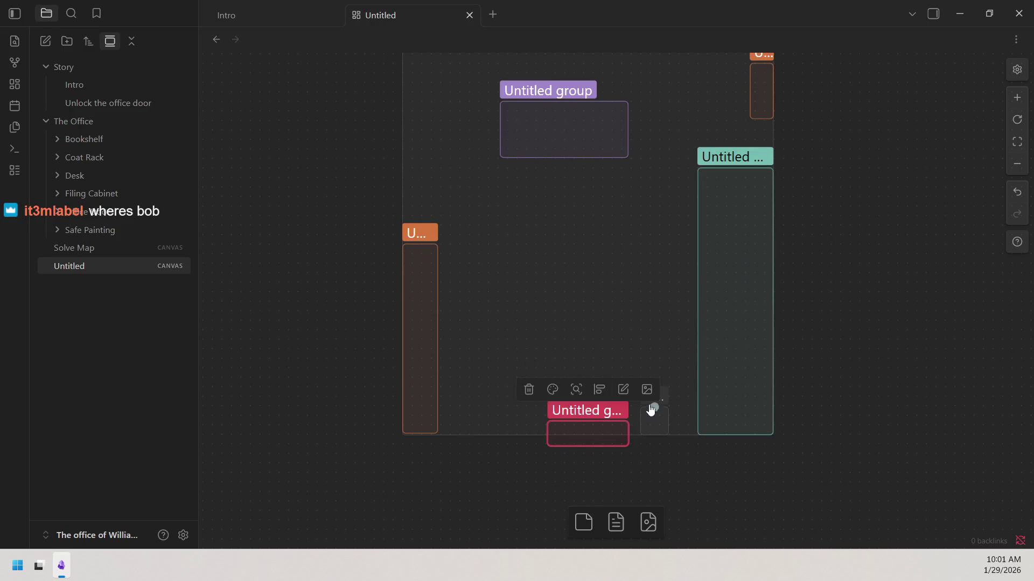
{"action": "left_click", "coordinate": [654, 397]}
{"action": "left_click", "coordinate": [618, 375]}
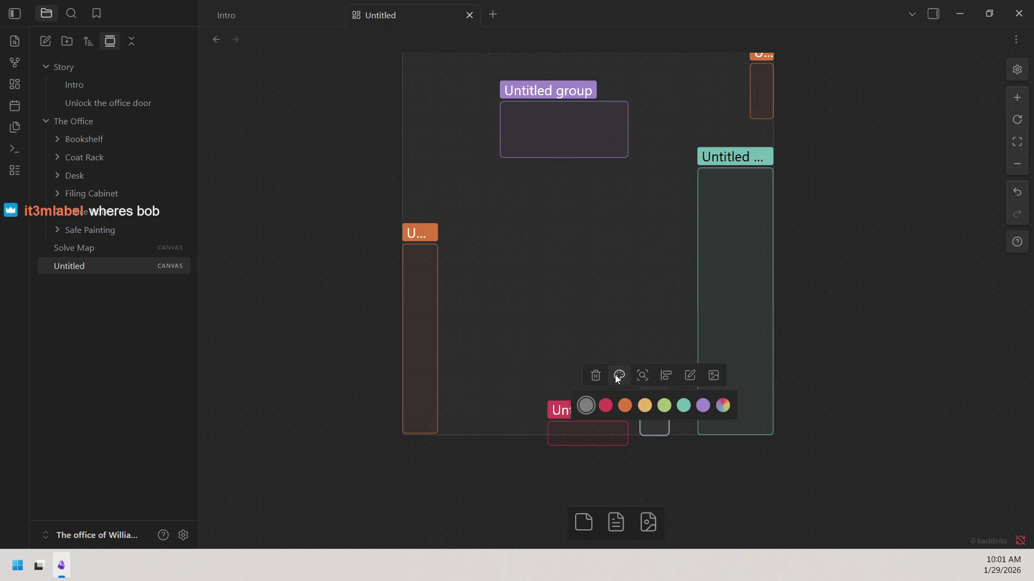
{"action": "left_click", "coordinate": [606, 405]}
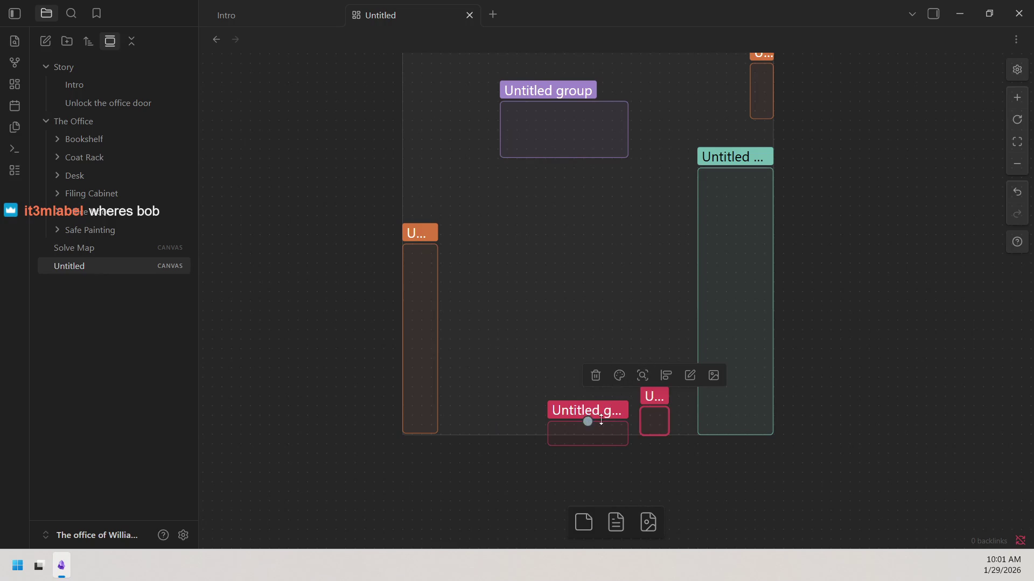
Recolour the bottom group to orange, then settle on green.
{"action": "left_click", "coordinate": [598, 411]}
{"action": "left_click", "coordinate": [552, 389]}
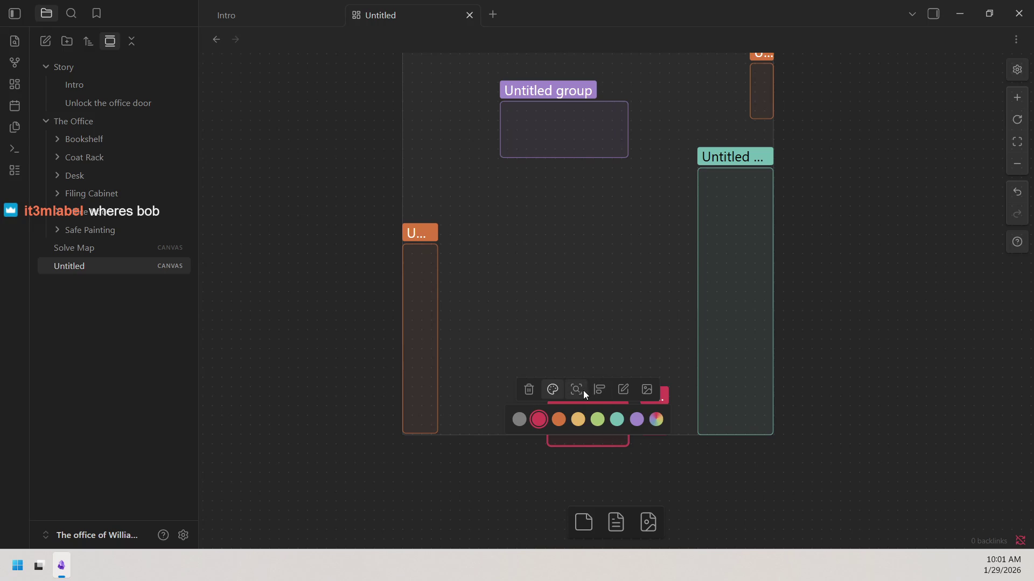
{"action": "left_click", "coordinate": [559, 420]}
{"action": "scroll", "coordinate": [594, 484], "scroll_direction": "up", "scroll_amount": 1}
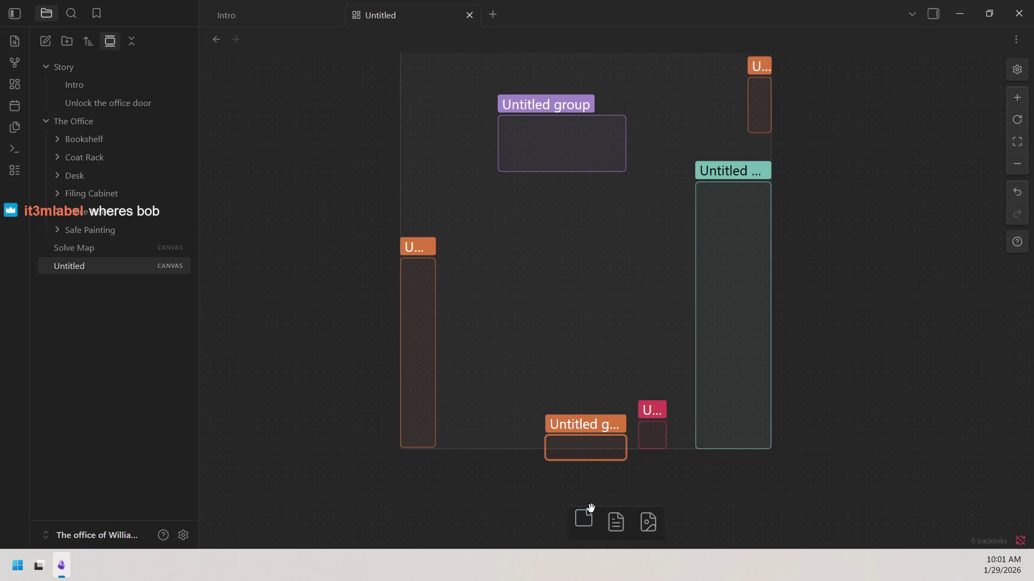
{"action": "left_click", "coordinate": [549, 402]}
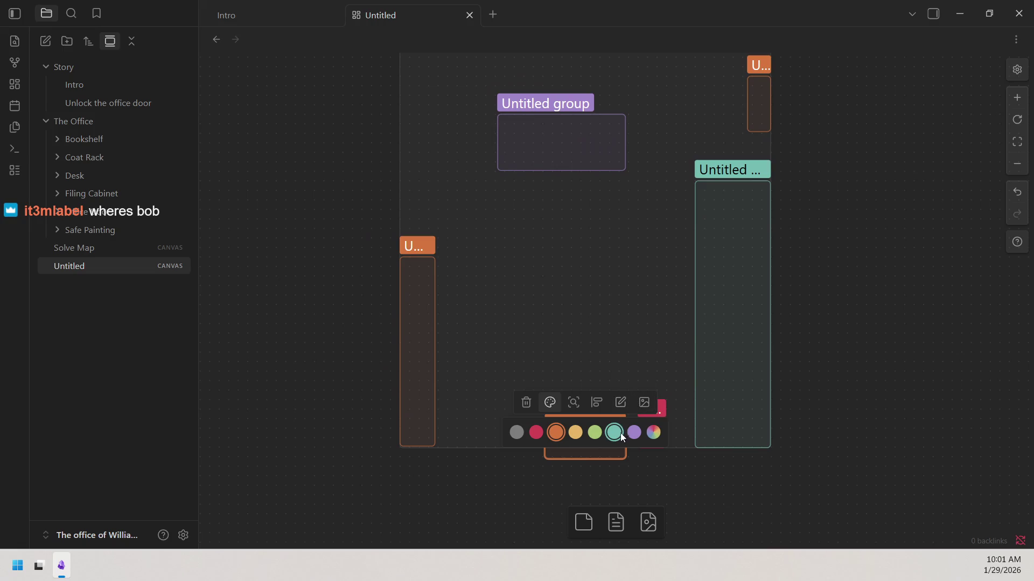
{"action": "left_click", "coordinate": [594, 433]}
{"action": "left_click", "coordinate": [654, 458]}
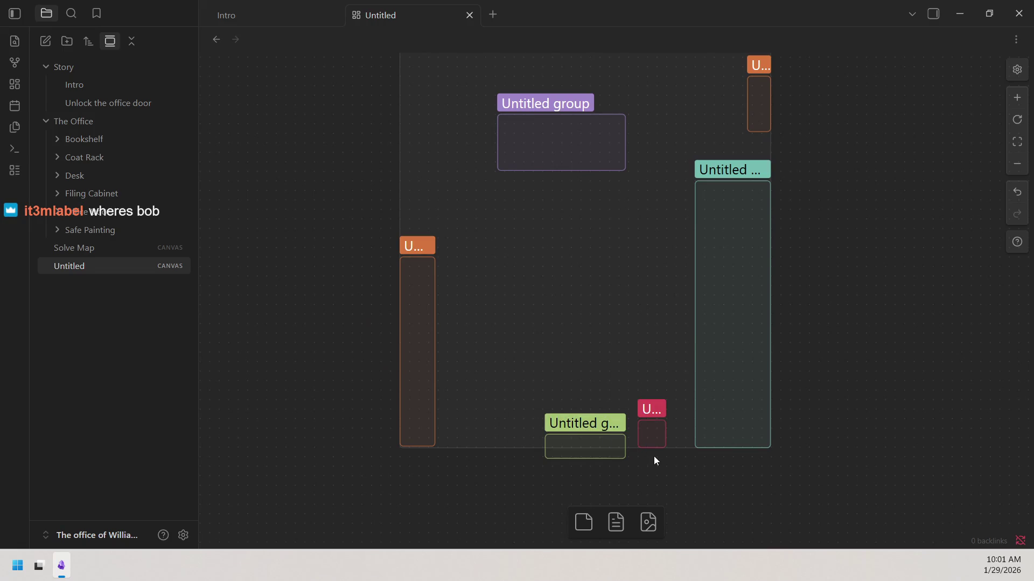
{"action": "scroll", "coordinate": [829, 299], "scroll_direction": "up", "scroll_amount": 2}
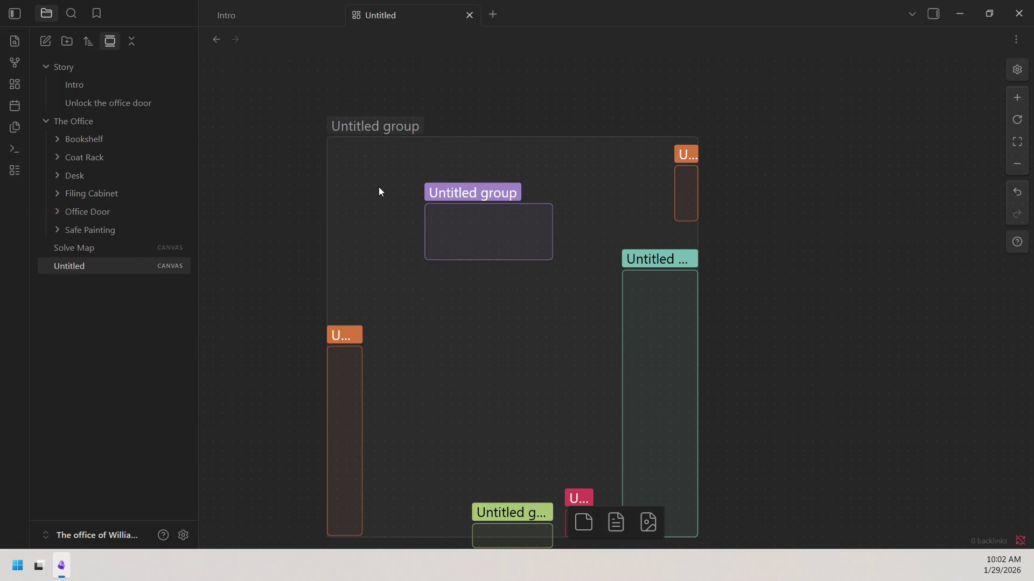
Change the small top-right group from orange to yellow.
{"action": "left_click_drag", "start_coordinate": [872, 274], "coordinate": [844, 218]}
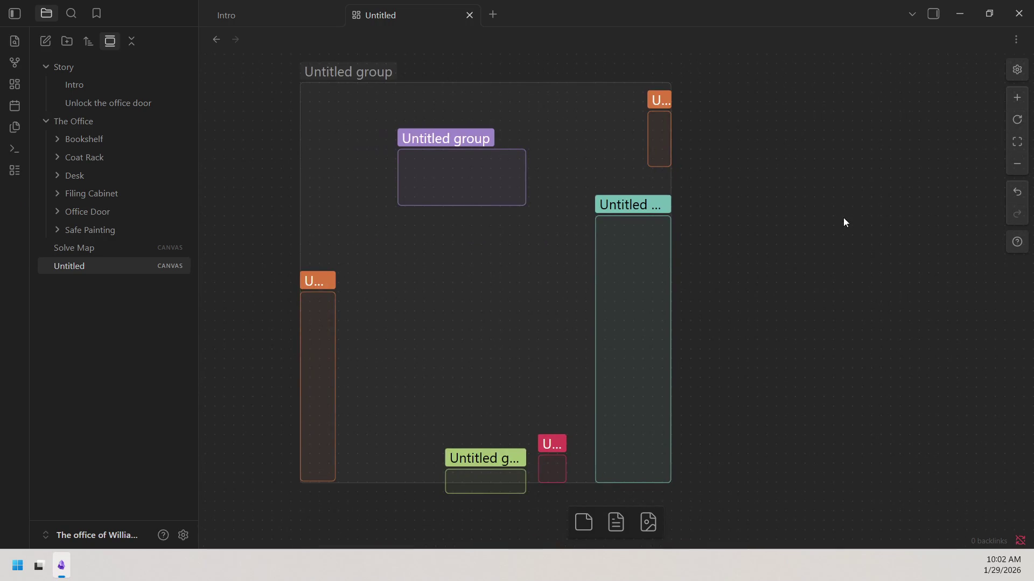
{"action": "left_click", "coordinate": [661, 99]}
{"action": "left_click", "coordinate": [624, 80]}
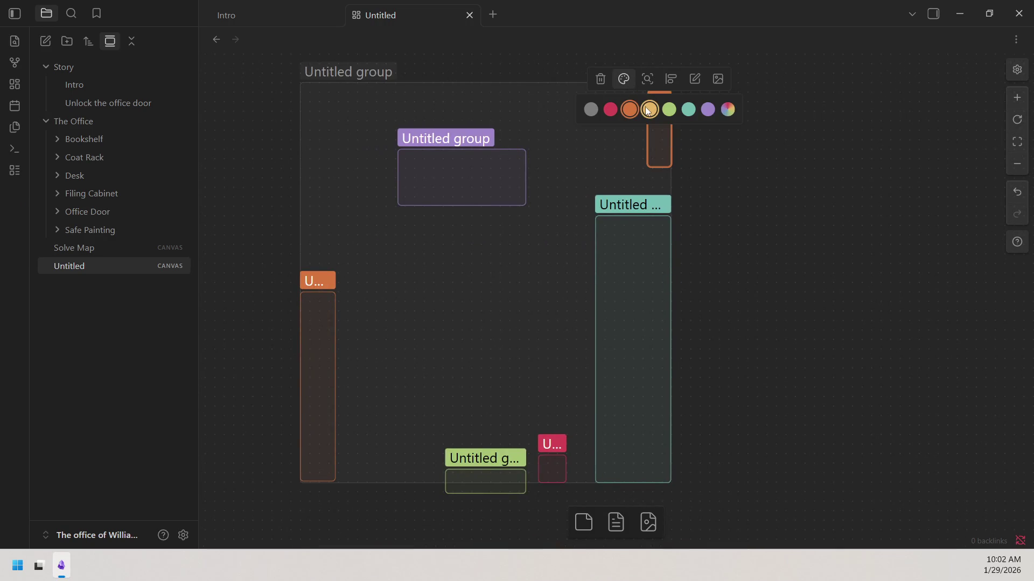
{"action": "left_click", "coordinate": [650, 110]}
{"action": "left_click_drag", "start_coordinate": [750, 176], "coordinate": [824, 186]}
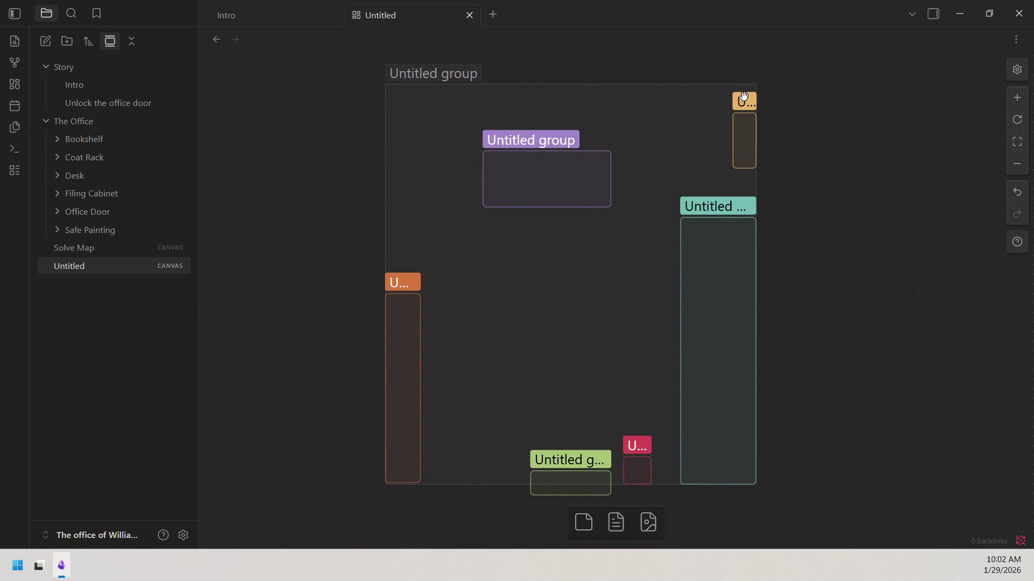
Label the yellow group 'painting' and begin labelling the purple group.
{"action": "double_click", "coordinate": [743, 98]}
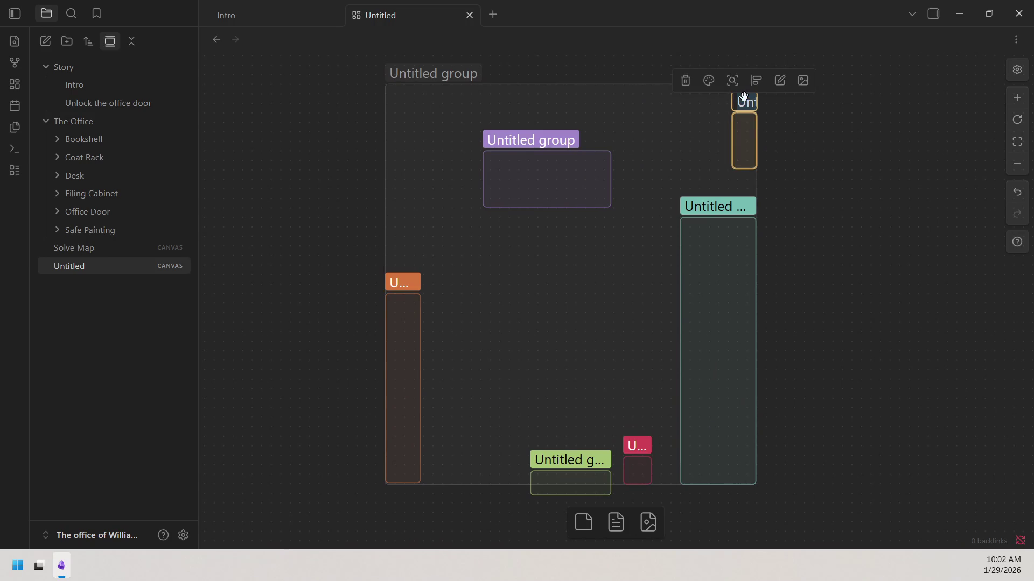
{"action": "type", "text": "painting"}
{"action": "left_click", "coordinate": [864, 165]}
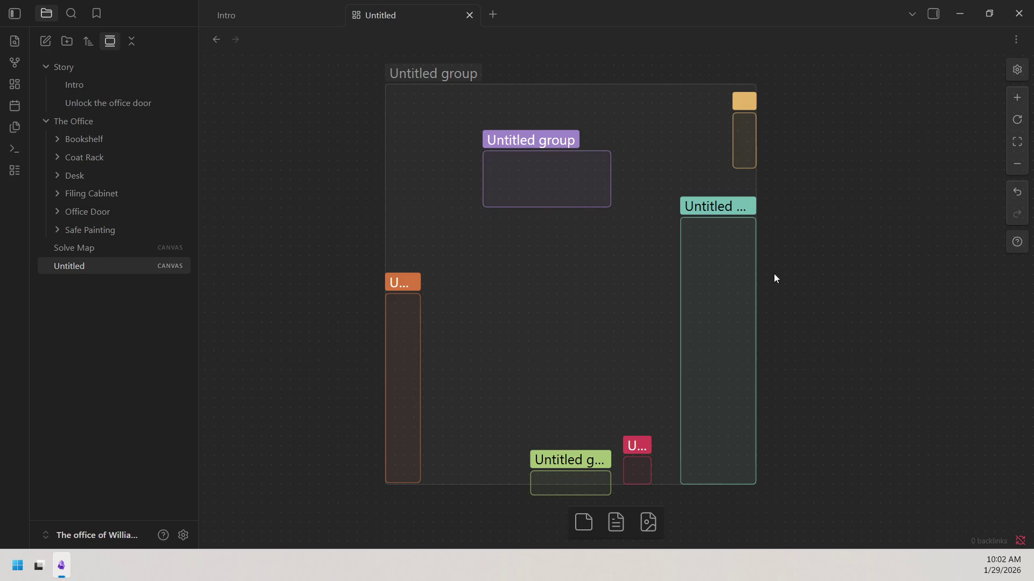
{"action": "left_click", "coordinate": [493, 145]}
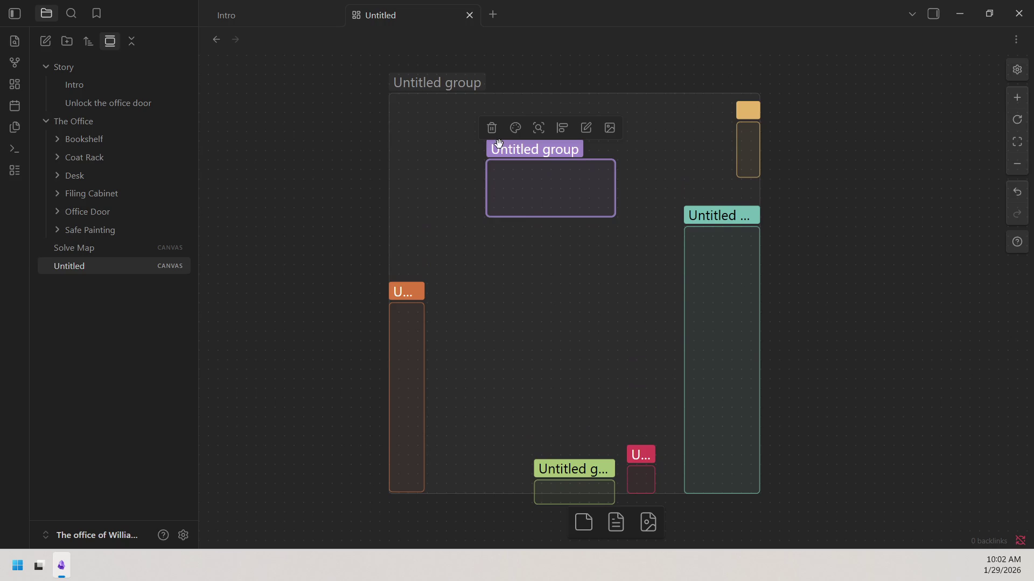
{"action": "double_click", "coordinate": [498, 147]}
{"action": "type", "text": "desk"}
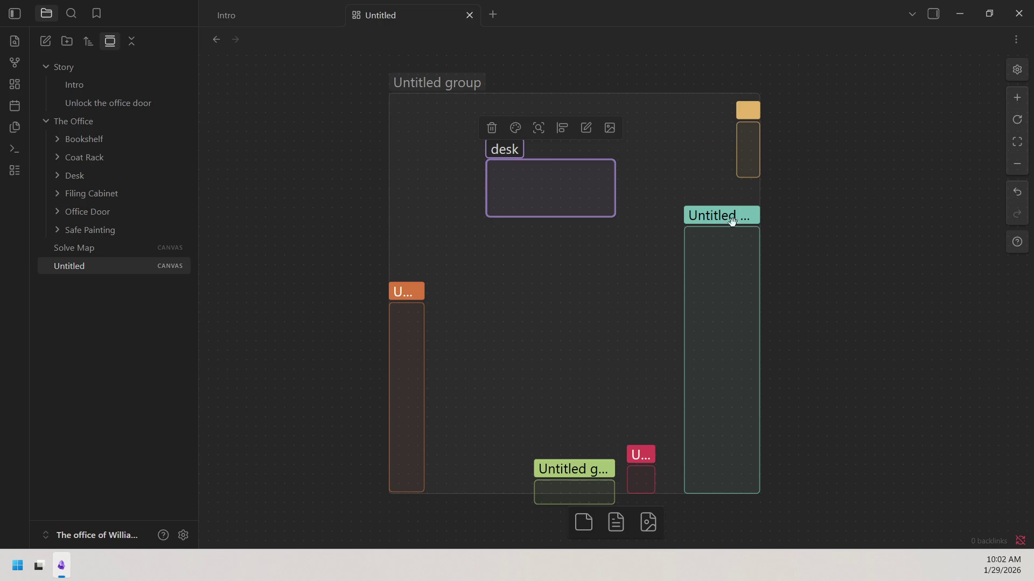
Commit the desk label, narrow the teal group from its left side and label it Bookshelf.
{"action": "left_click", "coordinate": [721, 215]}
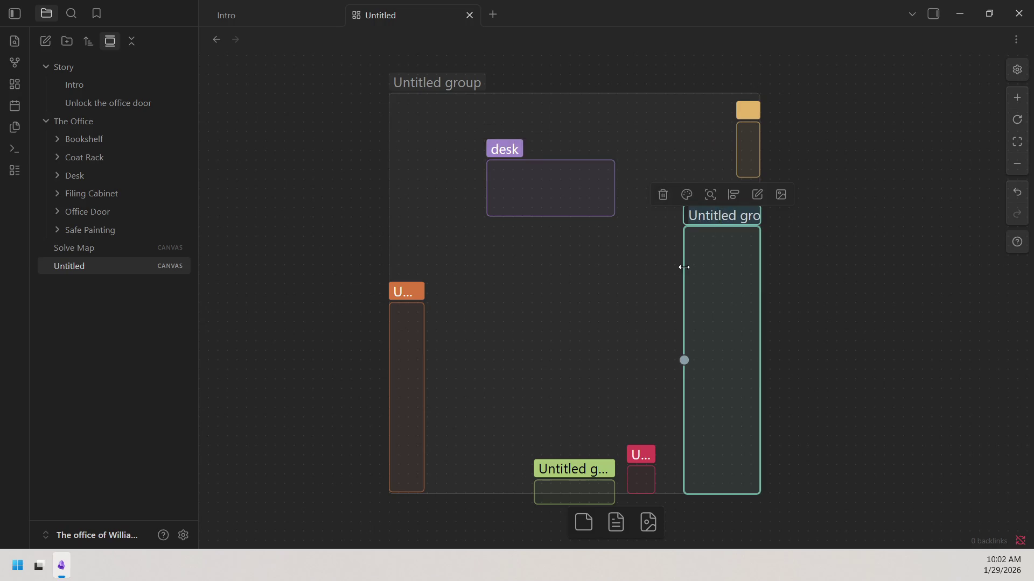
{"action": "left_click_drag", "start_coordinate": [683, 266], "coordinate": [735, 266]}
{"action": "double_click", "coordinate": [748, 216]}
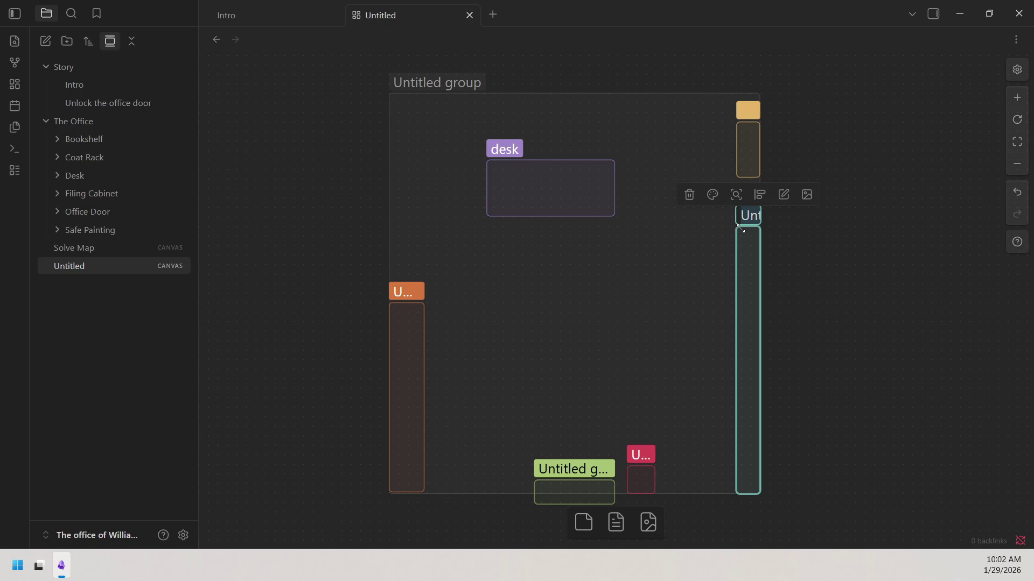
{"action": "type", "text": "Book"}
{"action": "type", "text": "she"}
{"action": "type", "text": "lf"}
Label the orange, green and red groups cabinet, office door and coat rack.
{"action": "double_click", "coordinate": [419, 290]}
{"action": "type", "text": "cabi"}
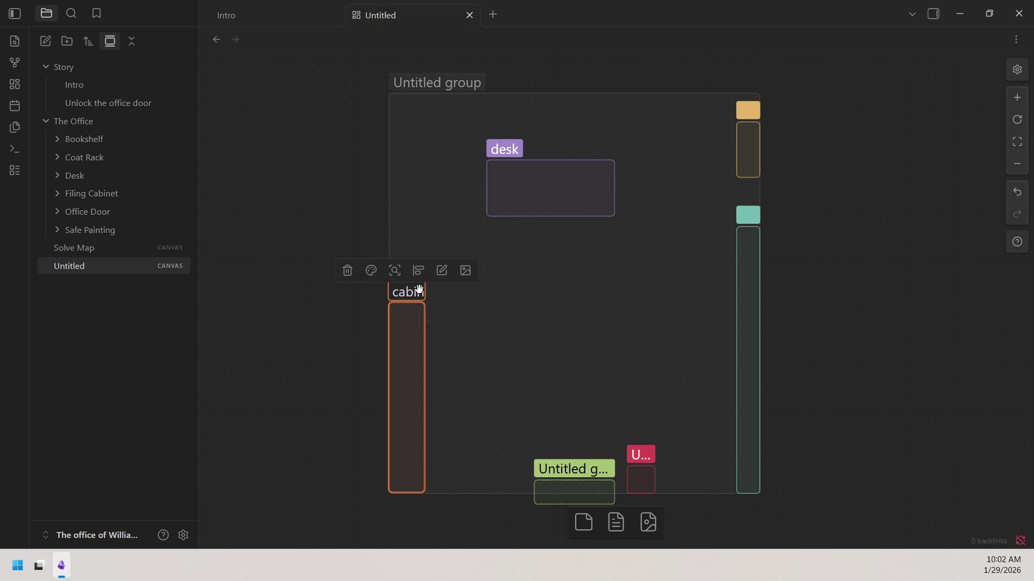
{"action": "type", "text": "net"}
{"action": "left_click", "coordinate": [430, 308]}
{"action": "double_click", "coordinate": [570, 470]}
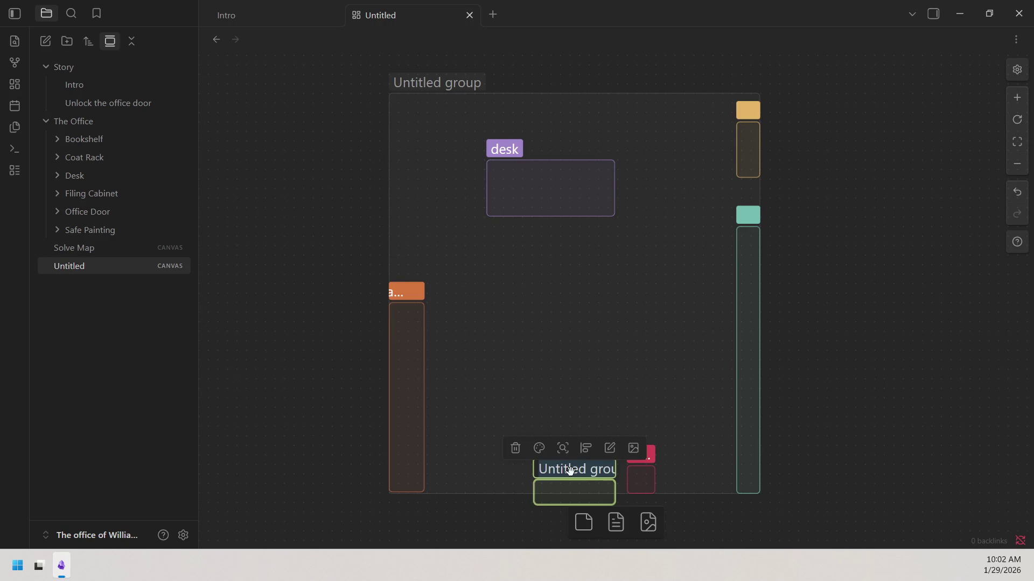
{"action": "type", "text": "office door"}
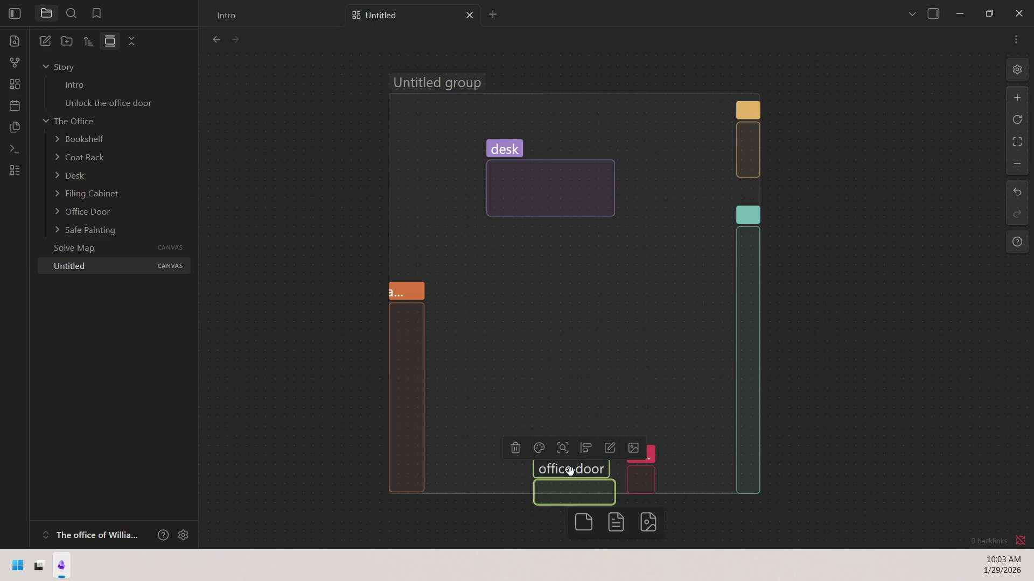
{"action": "left_click", "coordinate": [715, 512]}
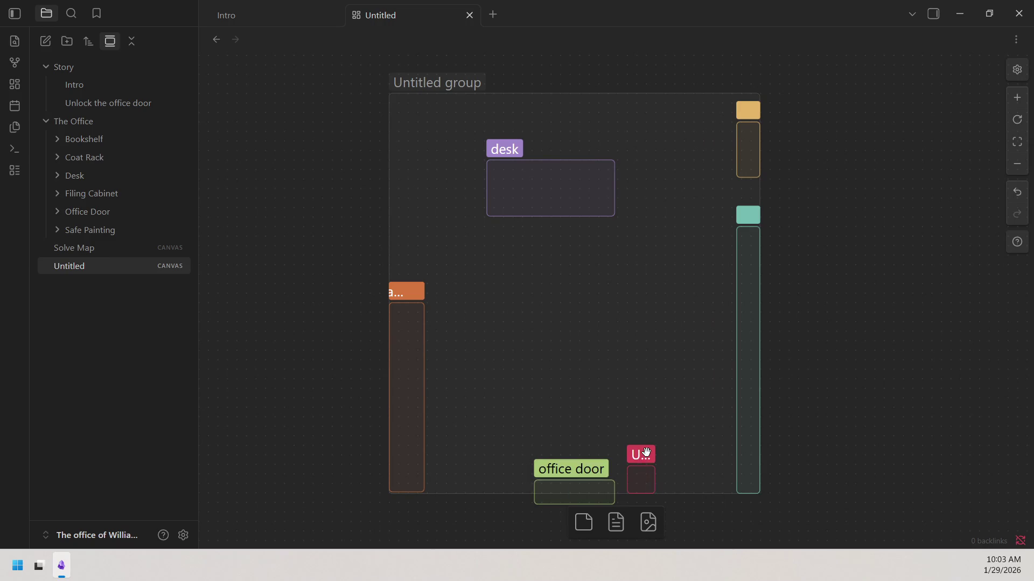
{"action": "double_click", "coordinate": [646, 452]}
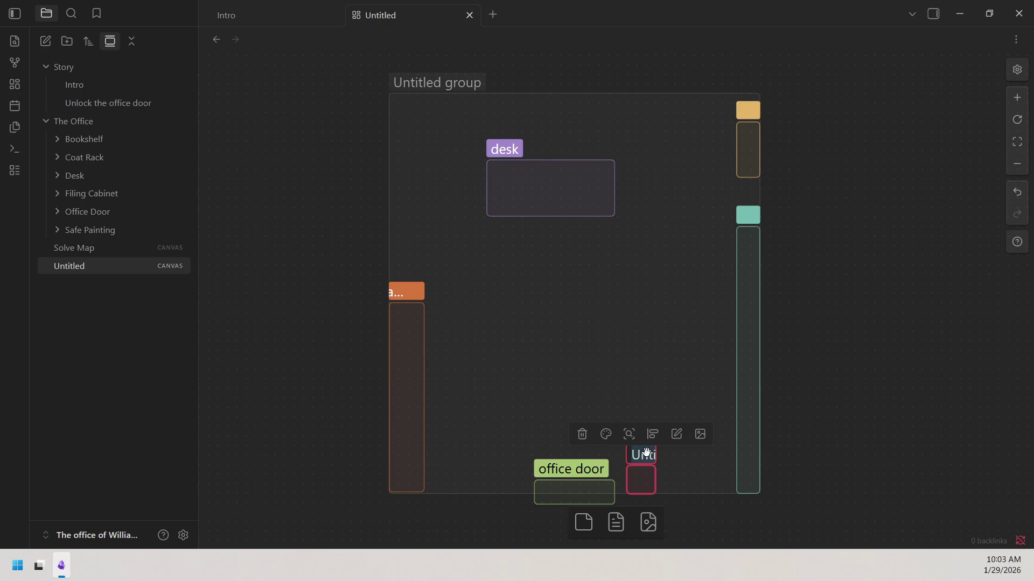
{"action": "type", "text": "coat rack"}
{"action": "left_click", "coordinate": [856, 451]}
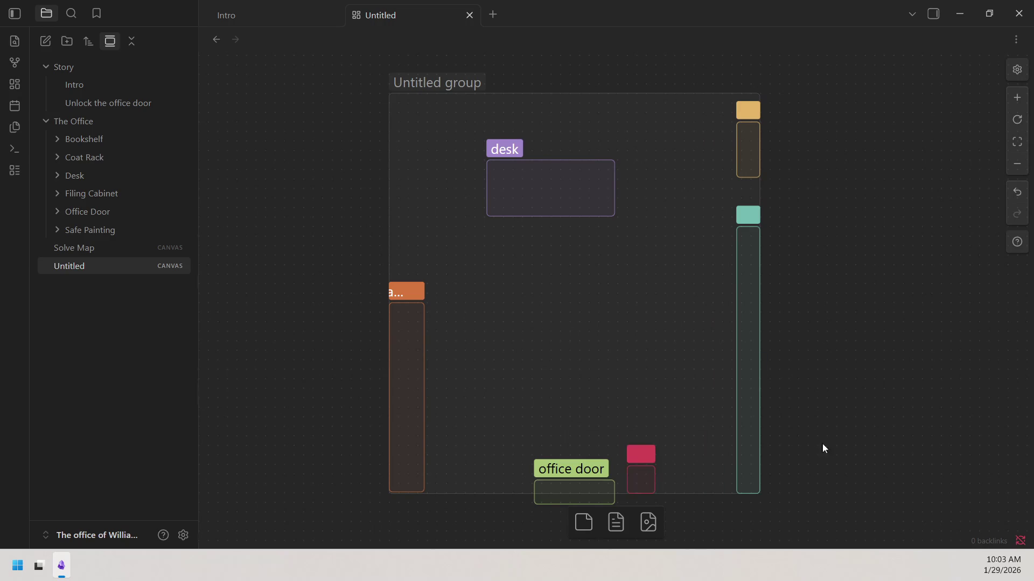
{"action": "left_click", "coordinate": [430, 77]}
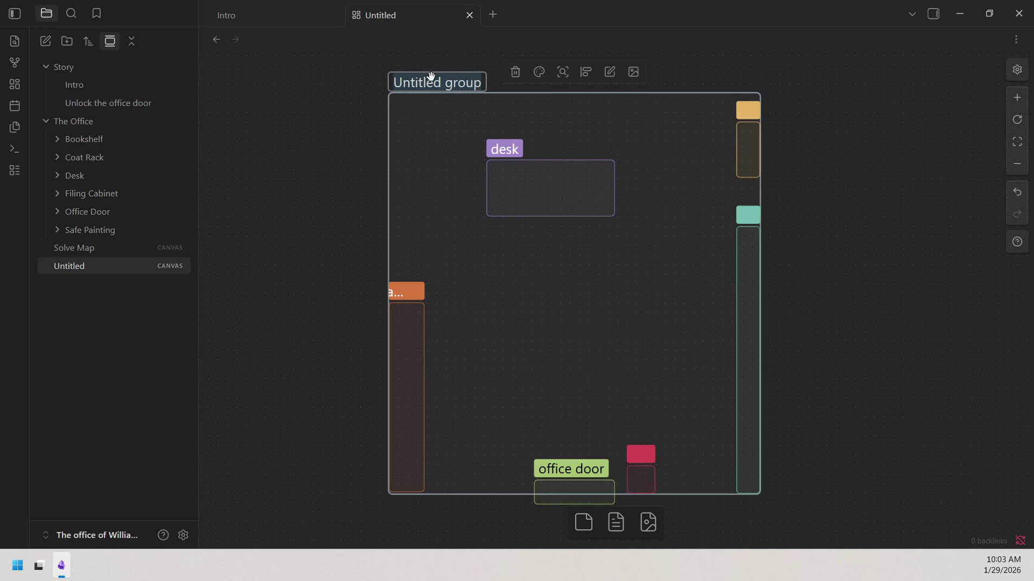
{"action": "type", "text": "offi"}
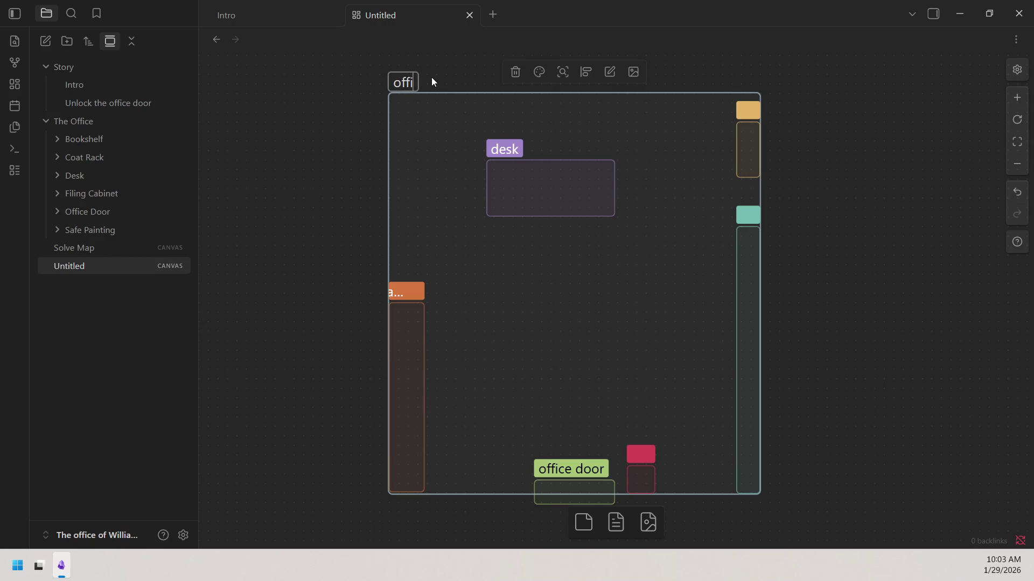
Name the outer group office, then select the whole layout and scale it up.
{"action": "left_click", "coordinate": [299, 149]}
{"action": "left_click_drag", "start_coordinate": [332, 66], "coordinate": [868, 529]}
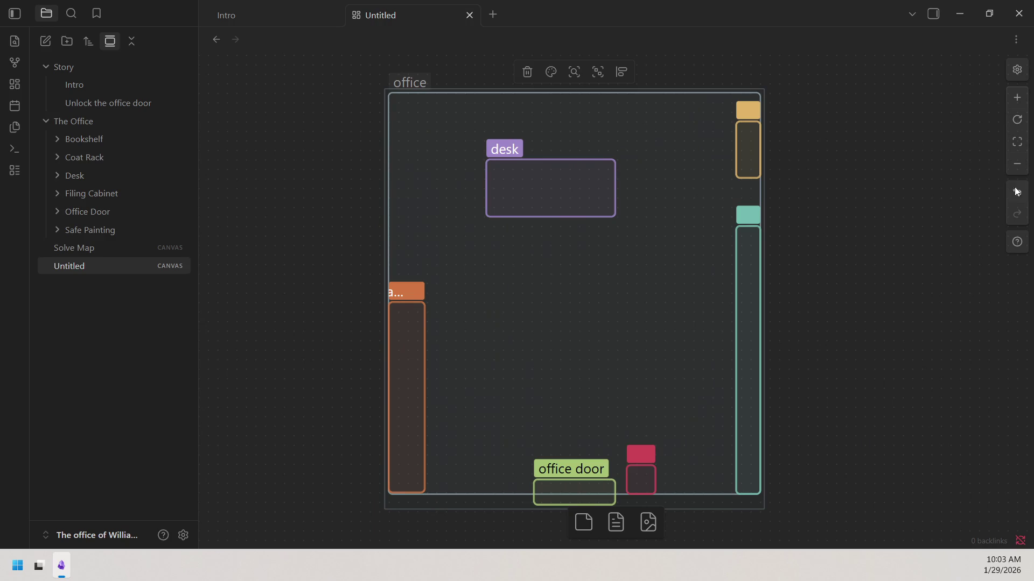
{"action": "left_click", "coordinate": [1017, 163]}
{"action": "mouse_move", "coordinate": [670, 226]}
{"action": "left_mouse_down"}
{"action": "mouse_move", "coordinate": [724, 193]}
{"action": "mouse_move", "coordinate": [998, 119]}
{"action": "mouse_move", "coordinate": [913, 96]}
{"action": "mouse_move", "coordinate": [981, 67]}
{"action": "mouse_move", "coordinate": [1003, 81]}
{"action": "left_mouse_up"}
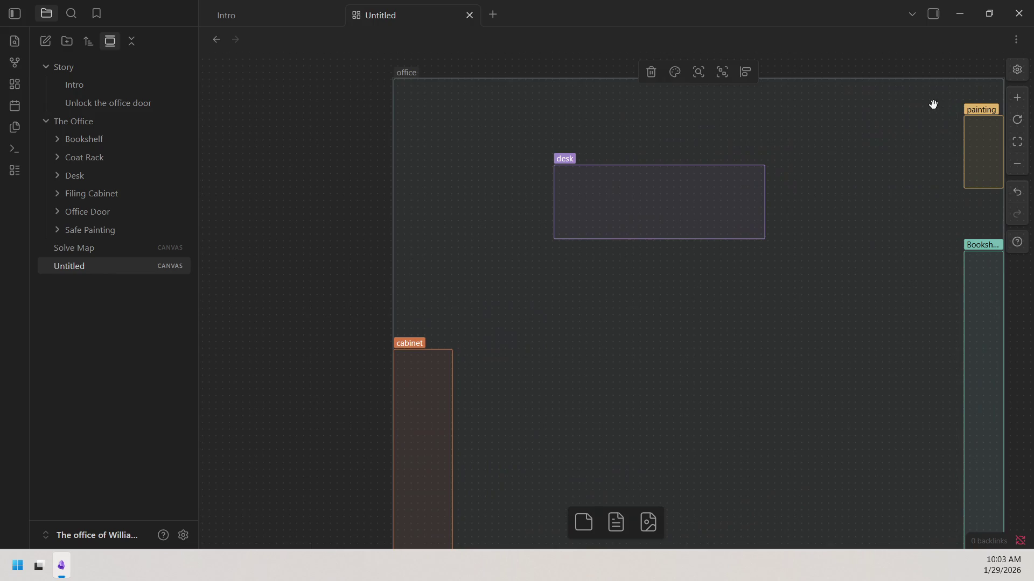
{"action": "left_click_drag", "start_coordinate": [932, 104], "coordinate": [674, 156]}
{"action": "left_click", "coordinate": [1015, 164]}
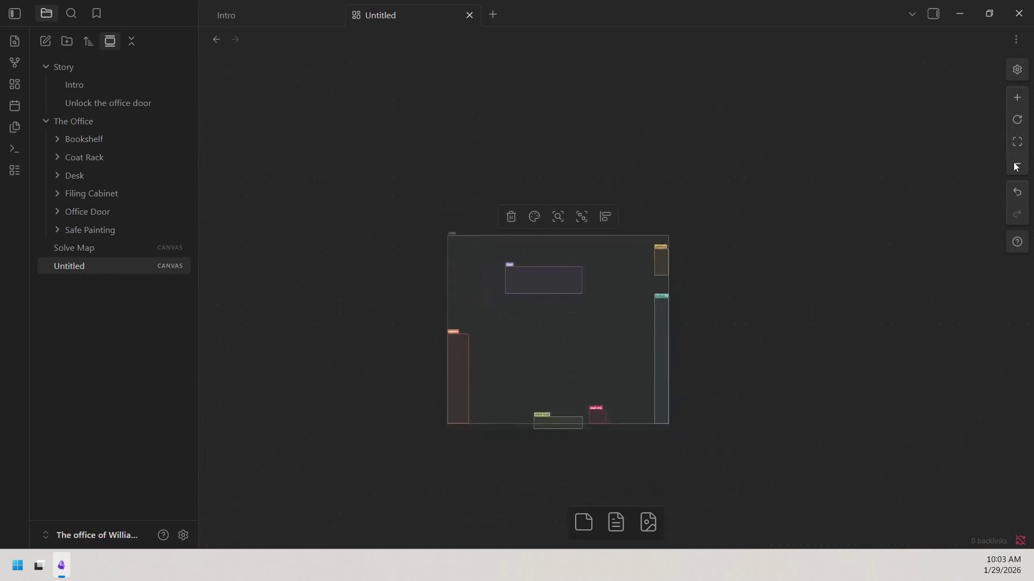
{"action": "mouse_move", "coordinate": [652, 254]}
{"action": "left_mouse_down"}
{"action": "mouse_move", "coordinate": [763, 110]}
{"action": "mouse_move", "coordinate": [833, 90]}
{"action": "mouse_move", "coordinate": [880, 143]}
{"action": "left_mouse_up"}
{"action": "left_click", "coordinate": [881, 143]}
{"action": "scroll", "coordinate": [808, 162], "scroll_direction": "right", "scroll_amount": 3}
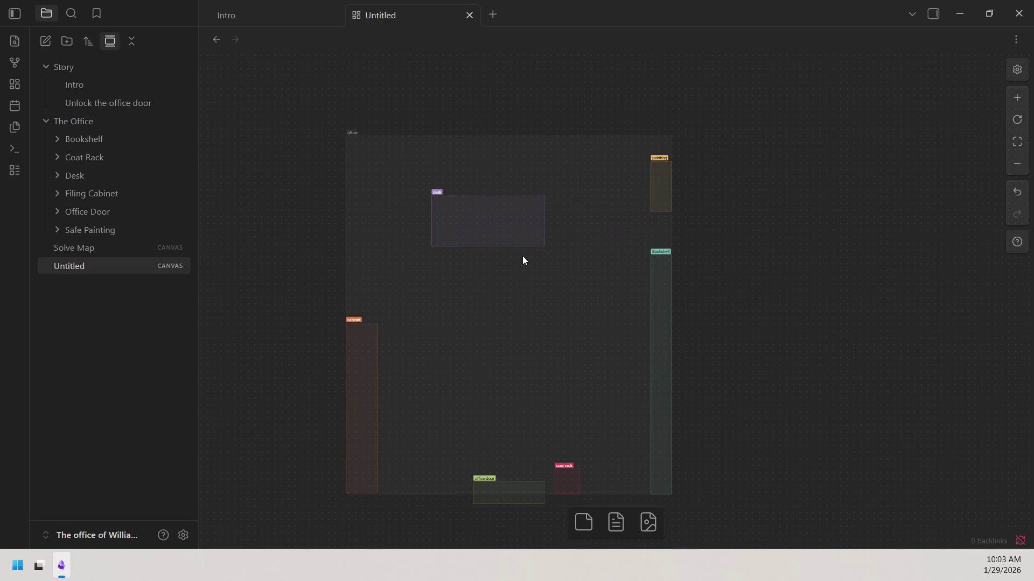
Widen the desk and cabinet areas and make the office door area shorter.
{"action": "mouse_move", "coordinate": [544, 220]}
{"action": "left_mouse_down"}
{"action": "mouse_move", "coordinate": [580, 210]}
{"action": "mouse_move", "coordinate": [566, 233]}
{"action": "mouse_move", "coordinate": [579, 208]}
{"action": "left_mouse_up"}
{"action": "left_click", "coordinate": [573, 208]}
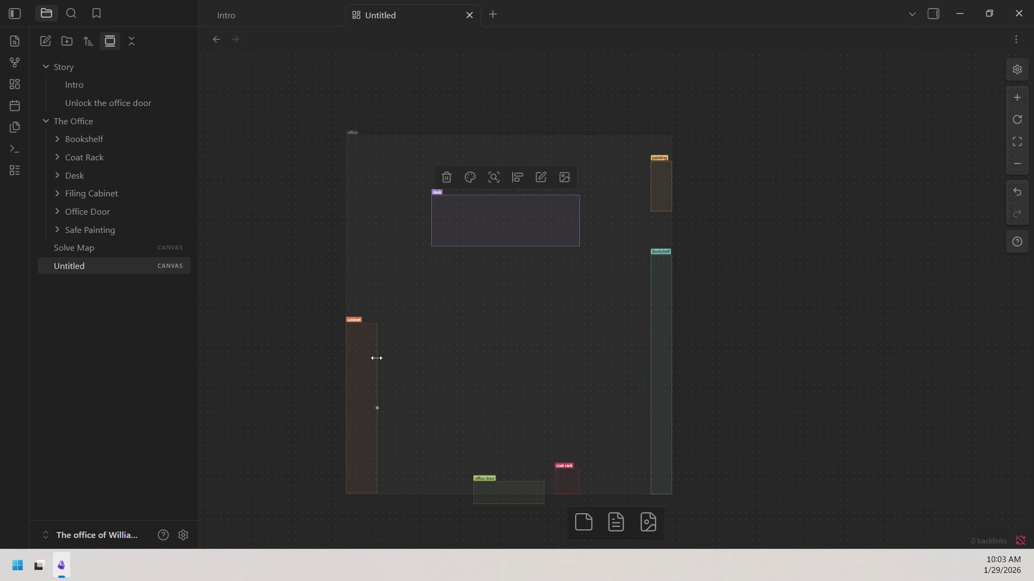
{"action": "left_click_drag", "start_coordinate": [378, 358], "coordinate": [403, 361]}
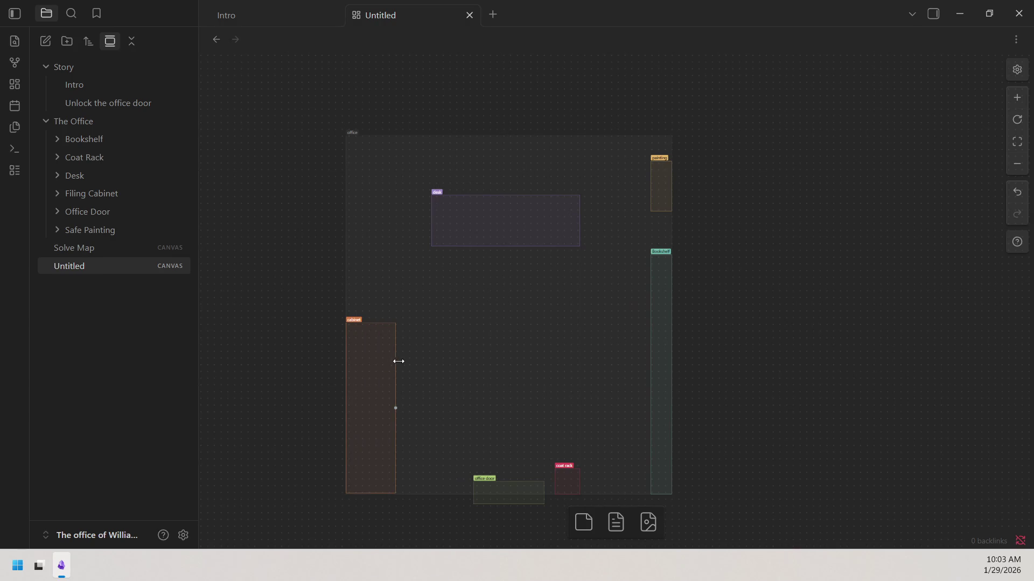
{"action": "left_click", "coordinate": [751, 380]}
{"action": "left_click_drag", "start_coordinate": [706, 345], "coordinate": [708, 342]}
{"action": "scroll", "coordinate": [708, 343], "scroll_direction": "down", "scroll_amount": 1}
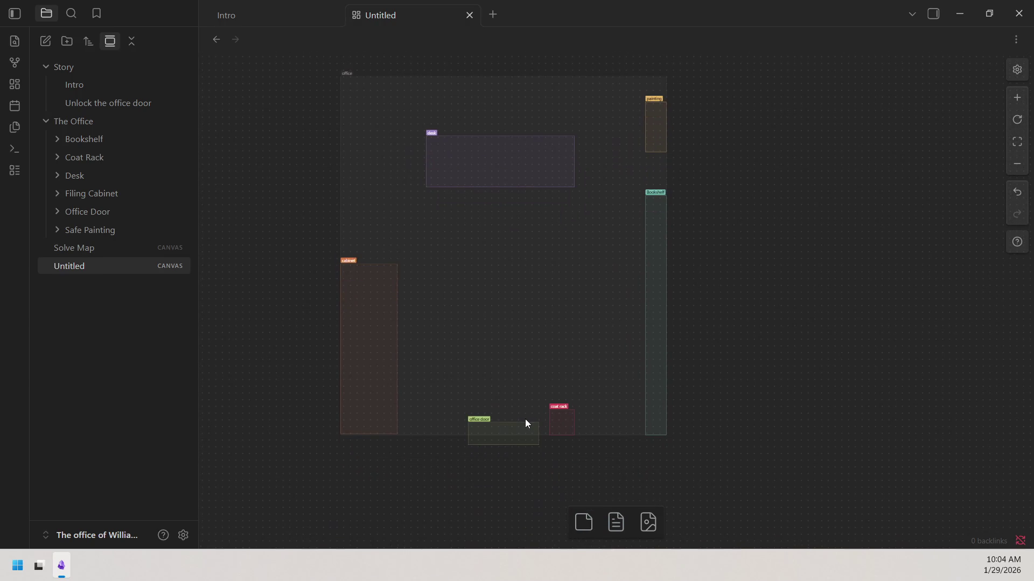
{"action": "left_click_drag", "start_coordinate": [522, 424], "coordinate": [522, 437]}
{"action": "scroll", "coordinate": [660, 486], "scroll_direction": "left", "scroll_amount": 1}
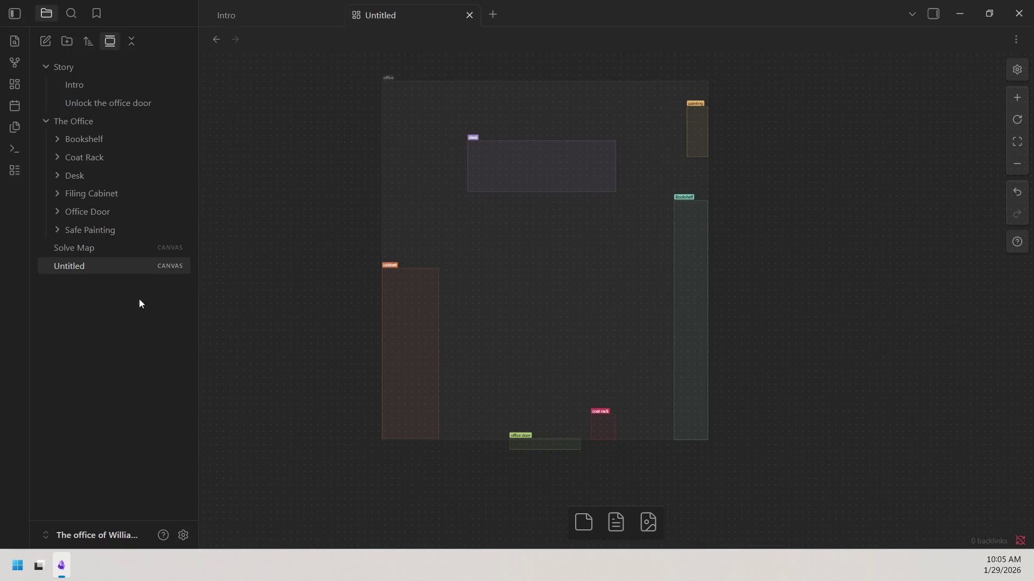
Split the Untitled canvas into a right pane with the Intro note shown on the left.
{"action": "right_click", "coordinate": [407, 14]}
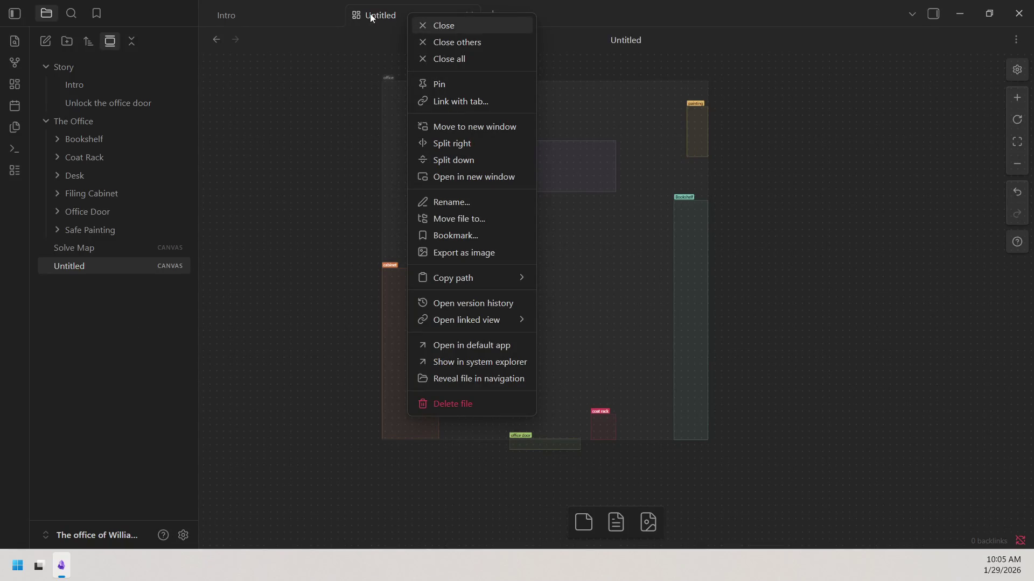
{"action": "right_click", "coordinate": [306, 6]}
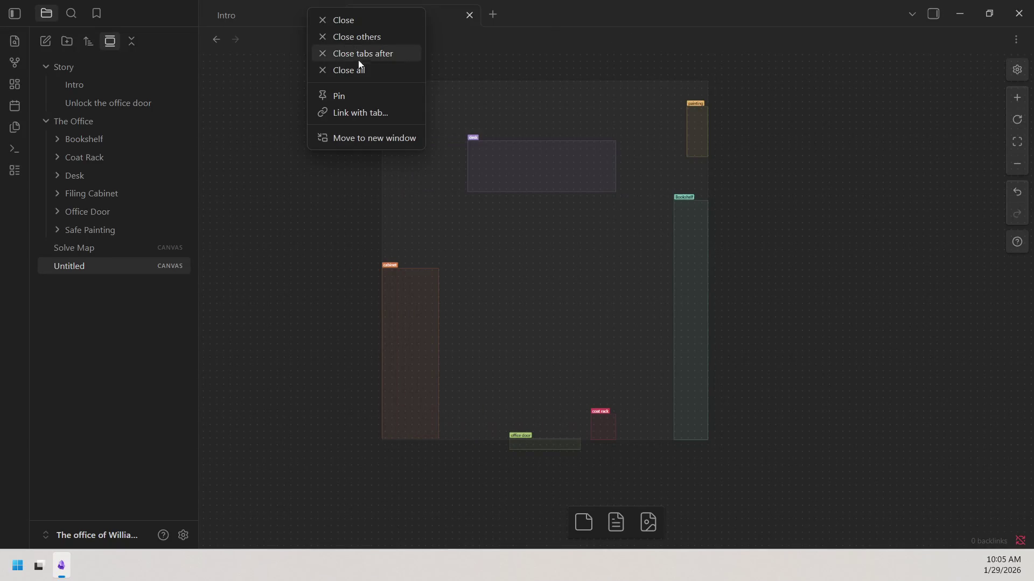
{"action": "right_click", "coordinate": [431, 11]}
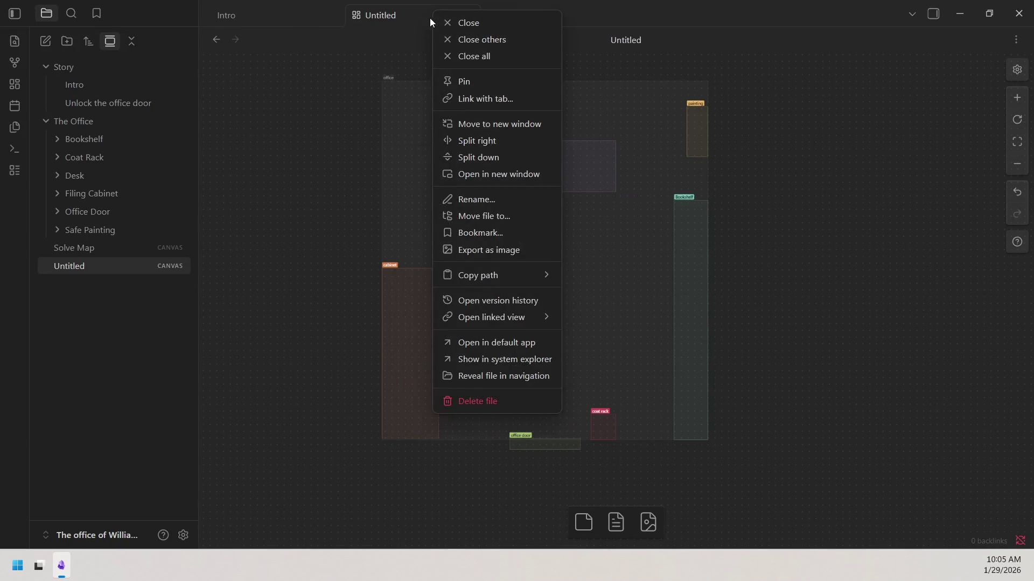
{"action": "left_click", "coordinate": [490, 142]}
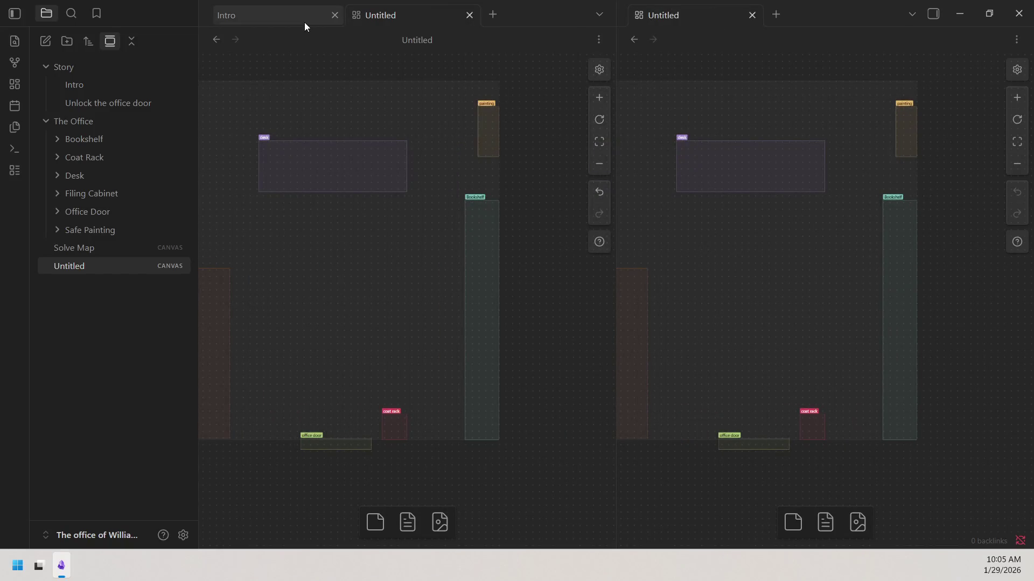
{"action": "left_click", "coordinate": [304, 22]}
{"action": "mouse_move", "coordinate": [660, 57]}
{"action": "left_mouse_down"}
{"action": "mouse_move", "coordinate": [724, 61]}
{"action": "mouse_move", "coordinate": [718, 70]}
{"action": "left_mouse_up"}
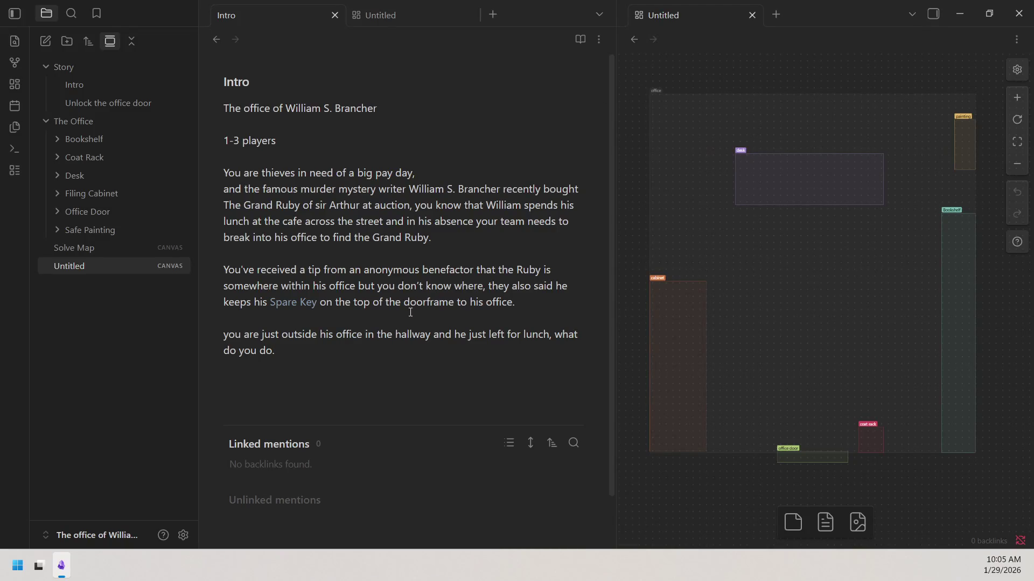
Bring up the file options for the Untitled canvas in the file explorer.
{"action": "right_click", "coordinate": [115, 260]}
{"action": "left_click", "coordinate": [99, 304]}
{"action": "right_click", "coordinate": [88, 266]}
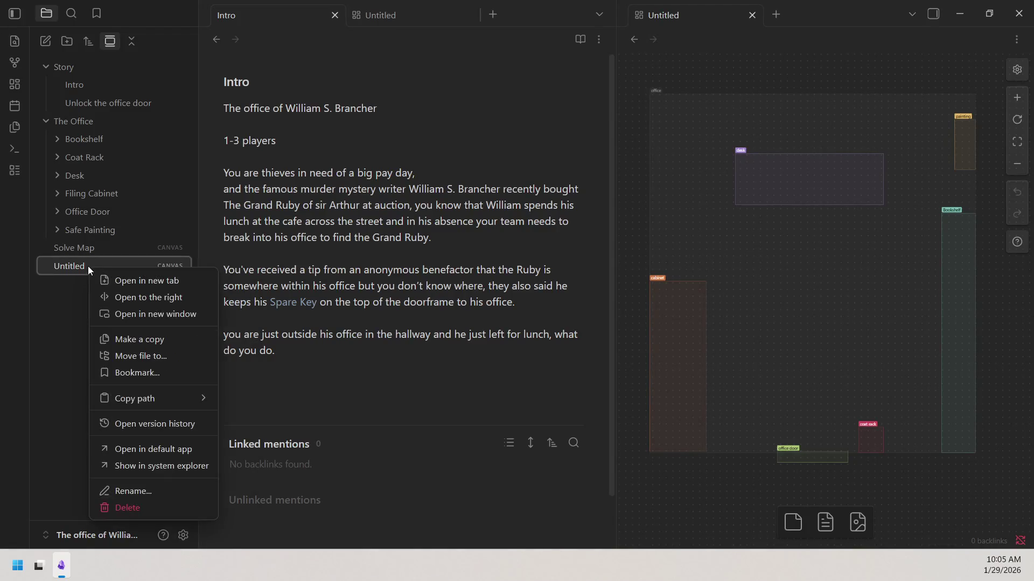
Rename the Untitled canvas to Layout, then open the Unlock the office door note.
{"action": "left_click", "coordinate": [148, 490]}
{"action": "type", "text": "Layout"}
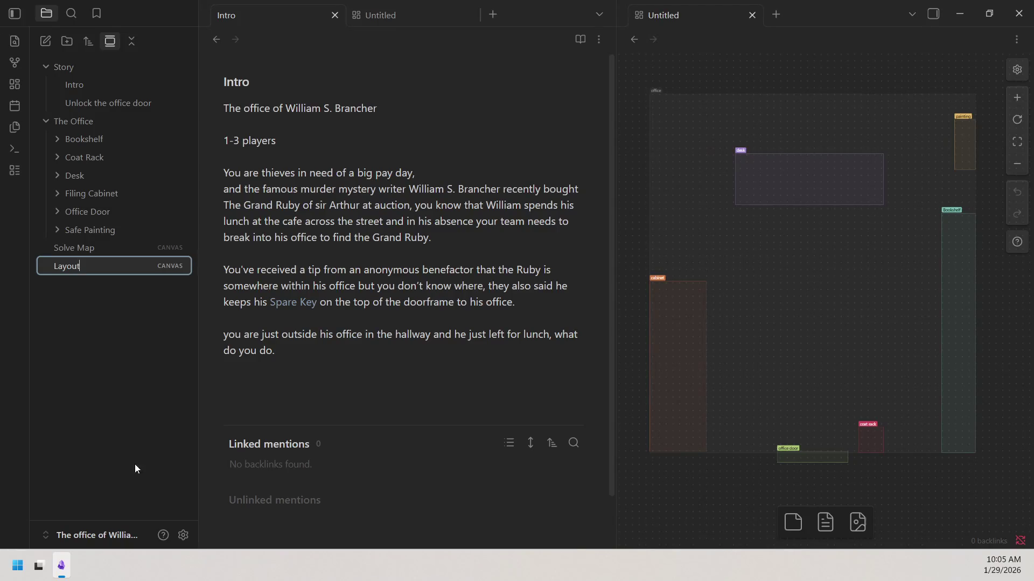
{"action": "key", "text": "Return"}
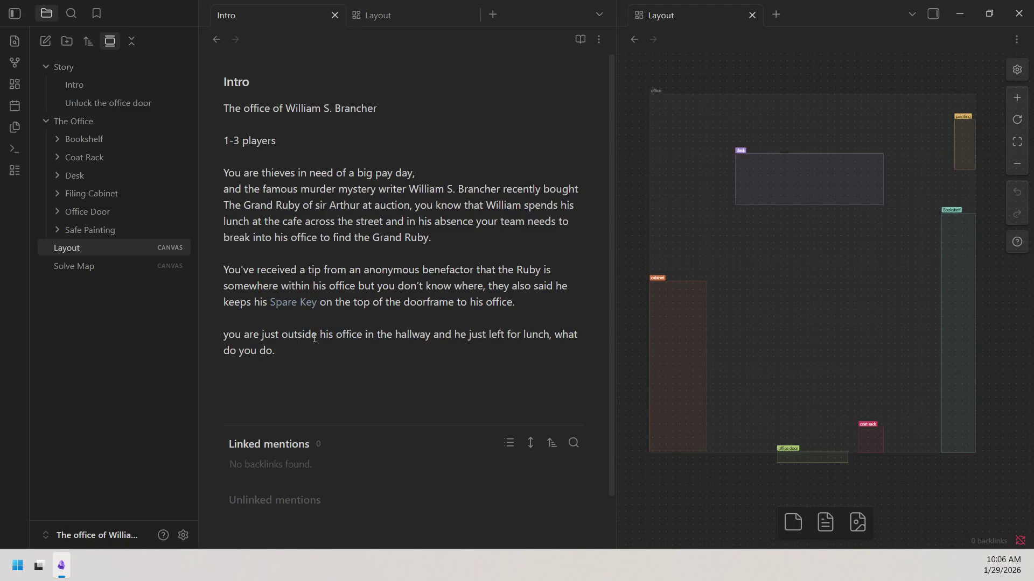
{"action": "left_click", "coordinate": [348, 334]}
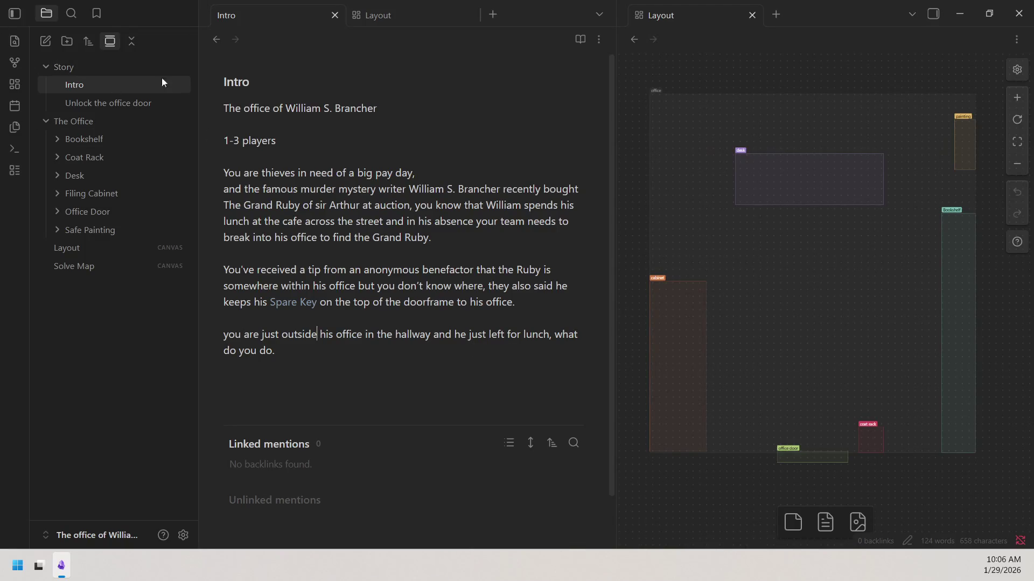
{"action": "left_click", "coordinate": [134, 104]}
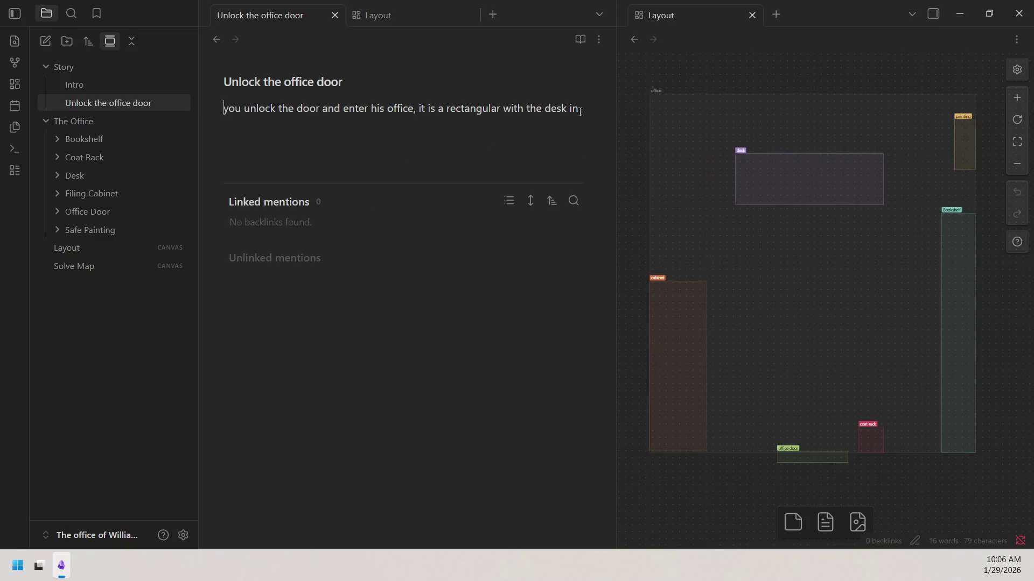
Capitalise You and delete 'a rectangular' and 'it is' from the room note's sentence.
{"action": "left_click", "coordinate": [232, 114]}
{"action": "key", "text": "BackSpace"}
{"action": "type", "text": "Y"}
{"action": "left_click_drag", "start_coordinate": [447, 112], "coordinate": [502, 112]}
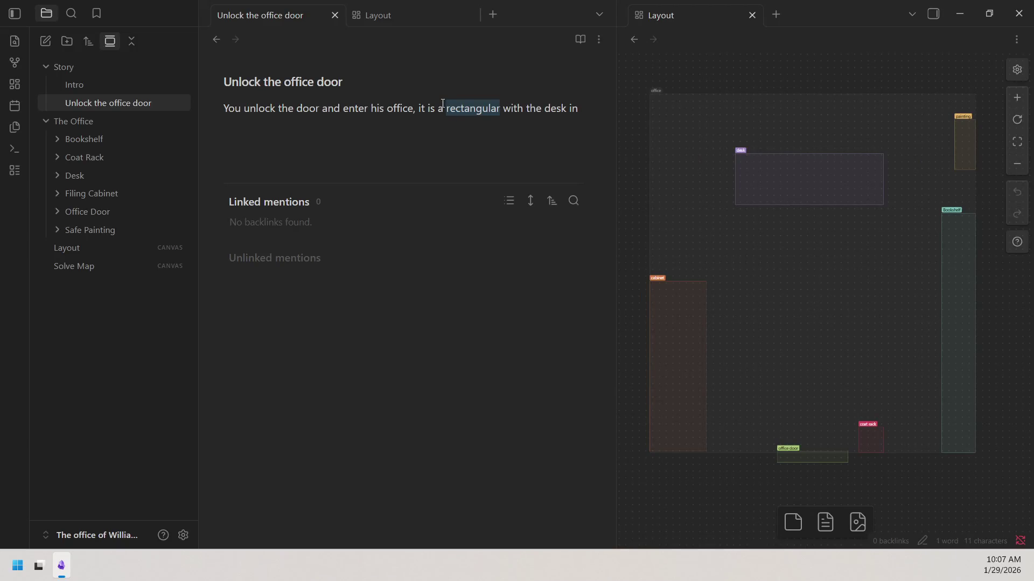
{"action": "left_click_drag", "start_coordinate": [437, 111], "coordinate": [501, 108]}
{"action": "key", "text": "BackSpace"}
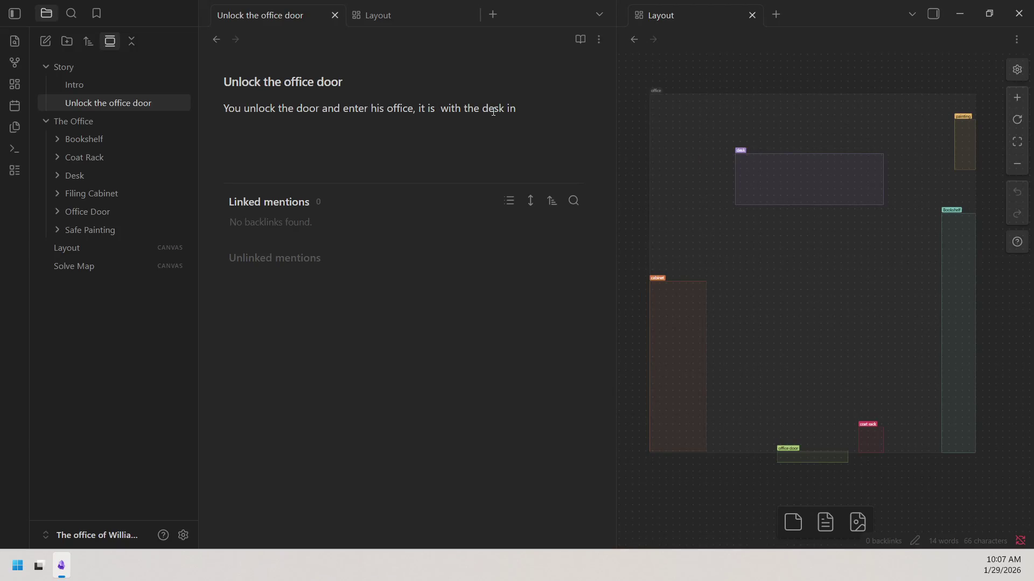
{"action": "key", "text": "BackSpace"}
{"action": "key", "text": "BackSpace"}
{"action": "key", "text": "BackSpace"}
{"action": "key", "text": "BackSpace"}
{"action": "key", "text": "BackSpace"}
{"action": "key", "text": "BackSpace"}
{"action": "key", "text": "BackSpace"}
{"action": "key", "text": "BackSpace"}
{"action": "key", "text": "BackSpace"}
{"action": "key", "text": "BackSpace"}
{"action": "key", "text": "BackSpace"}
{"action": "key", "text": "BackSpace"}
{"action": "key", "text": "BackSpace"}
{"action": "type", "text": "to yoi"}
{"action": "key", "text": "BackSpace"}
{"action": "key", "text": "BackSpace"}
{"action": "type", "text": "our "}
{"action": "type", "text": "right is "}
{"action": "type", "text": "a "}
{"action": "type", "text": "bookshelf"}
Turn the word bookshelf into a link to the Bookshelf note.
{"action": "left_click", "coordinate": [500, 108]}
{"action": "double_click", "coordinate": [503, 108]}
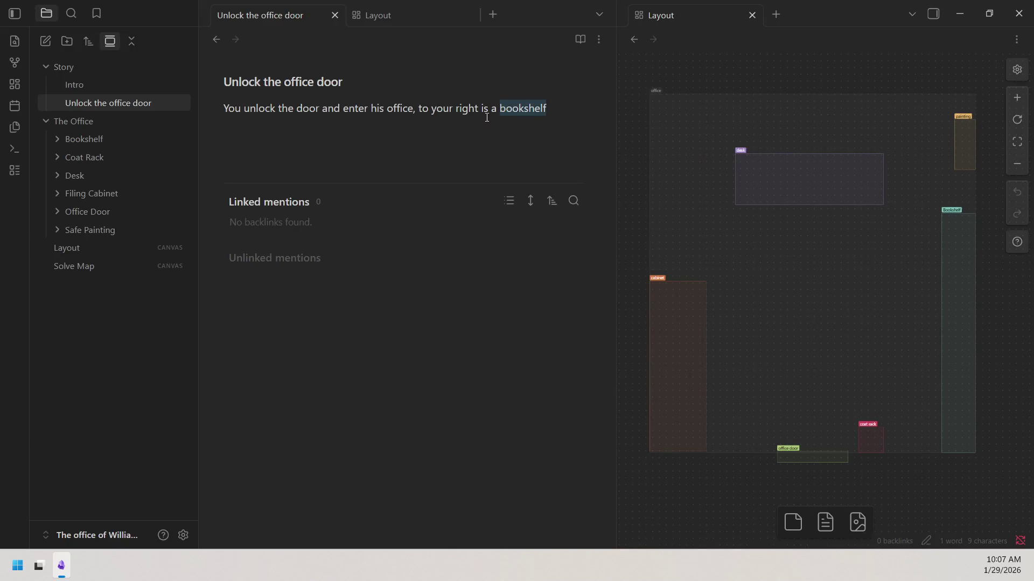
{"action": "type", "text": "[["}
{"action": "left_click", "coordinate": [556, 120]}
{"action": "left_click", "coordinate": [519, 111]}
{"action": "left_click_drag", "start_coordinate": [557, 111], "coordinate": [507, 112]}
{"action": "key", "text": "BackSpace"}
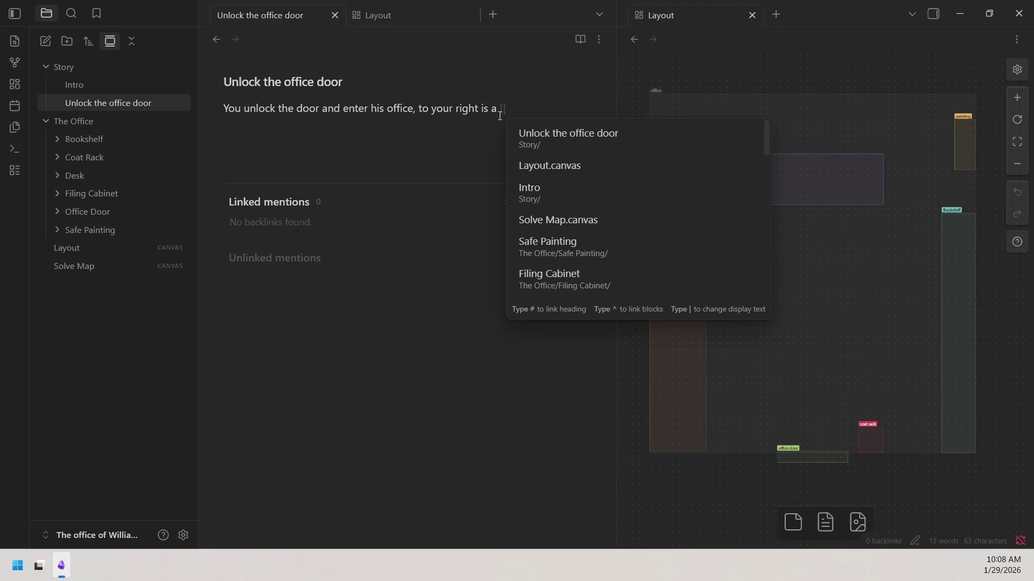
{"action": "type", "text": "book"}
{"action": "left_click", "coordinate": [533, 134]}
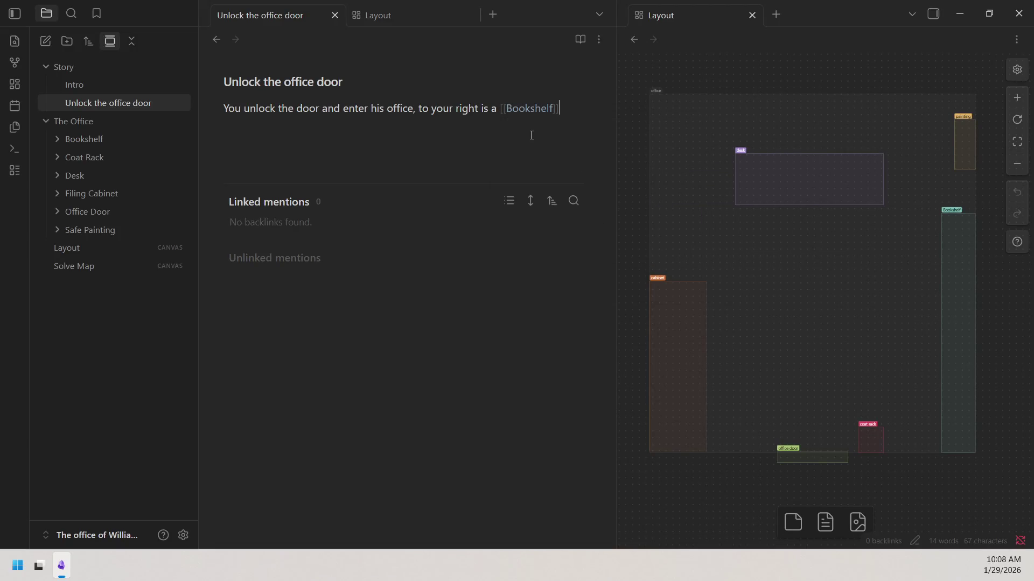
Continue the sentence with 'and a', insert a Coat Rack link and remove stray characters.
{"action": "left_click", "coordinate": [584, 112]}
{"action": "type", "text": "and a"}
{"action": "type", "text": "[["}
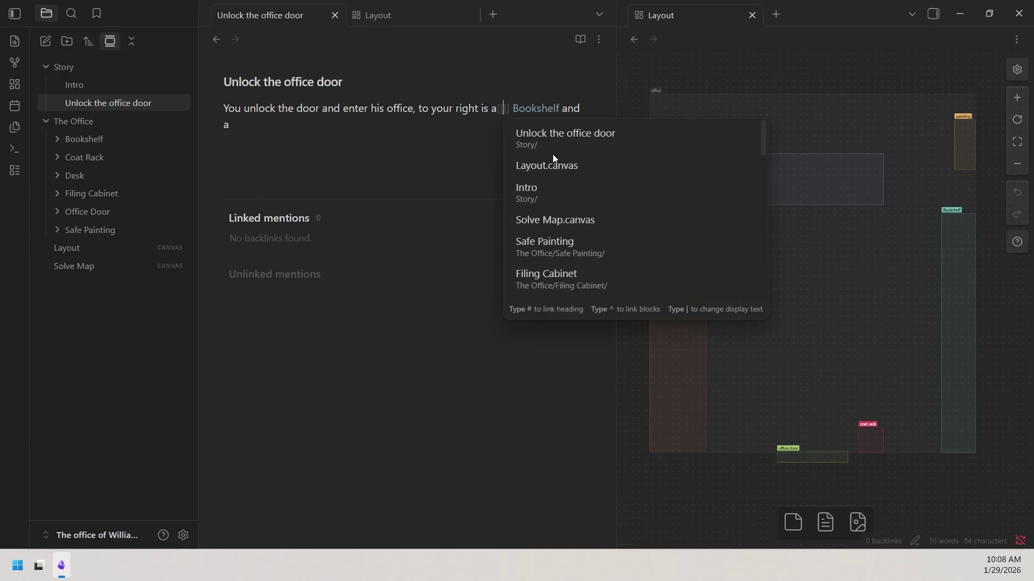
{"action": "type", "text": "coa"}
{"action": "left_click", "coordinate": [561, 146]}
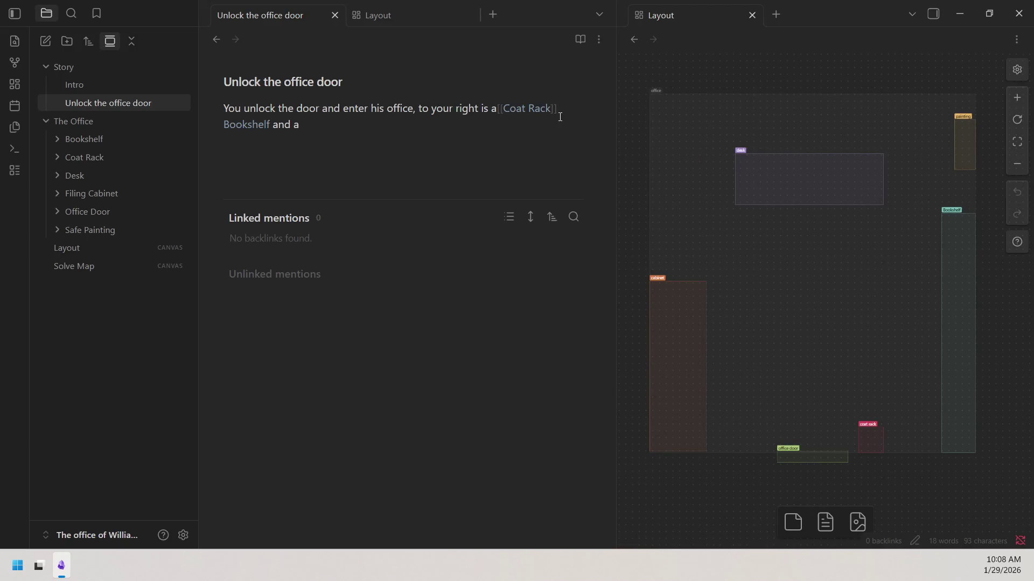
{"action": "type", "text": "a"}
{"action": "key", "text": "BackSpace"}
{"action": "left_click", "coordinate": [493, 108]}
{"action": "left_click", "coordinate": [581, 111]}
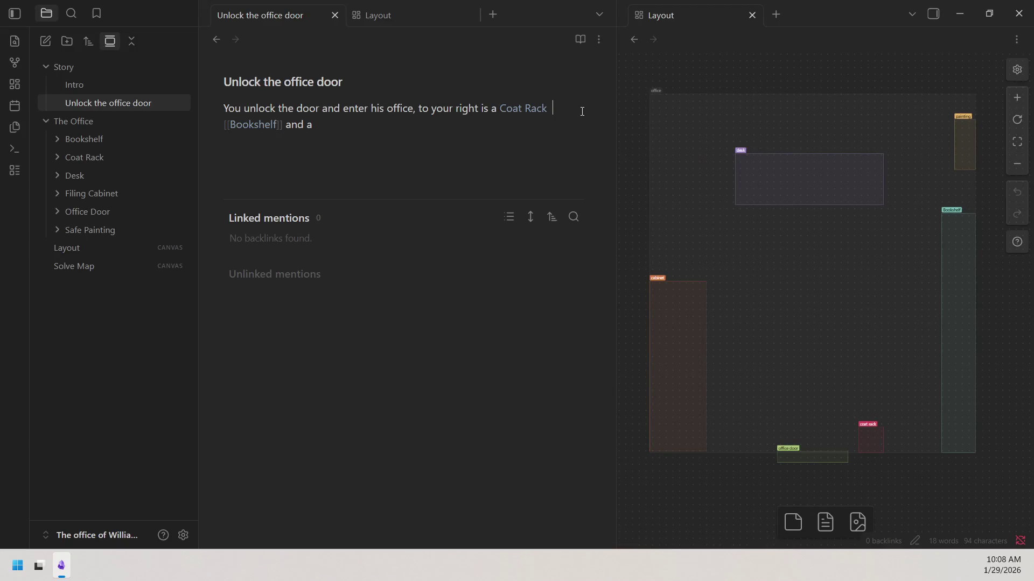
{"action": "key", "text": "Delete"}
{"action": "key", "text": "Delete"}
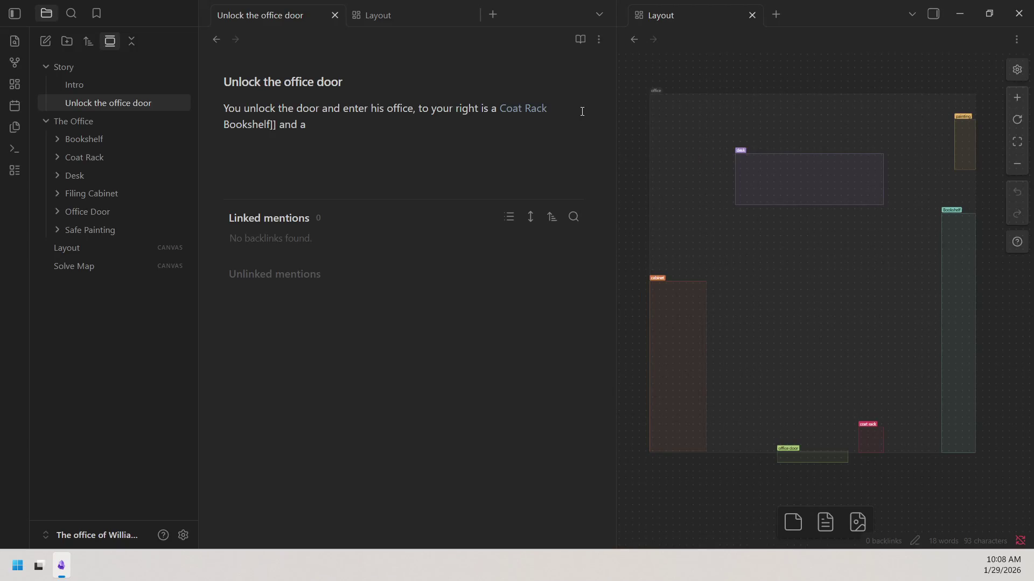
{"action": "type", "text": "[["}
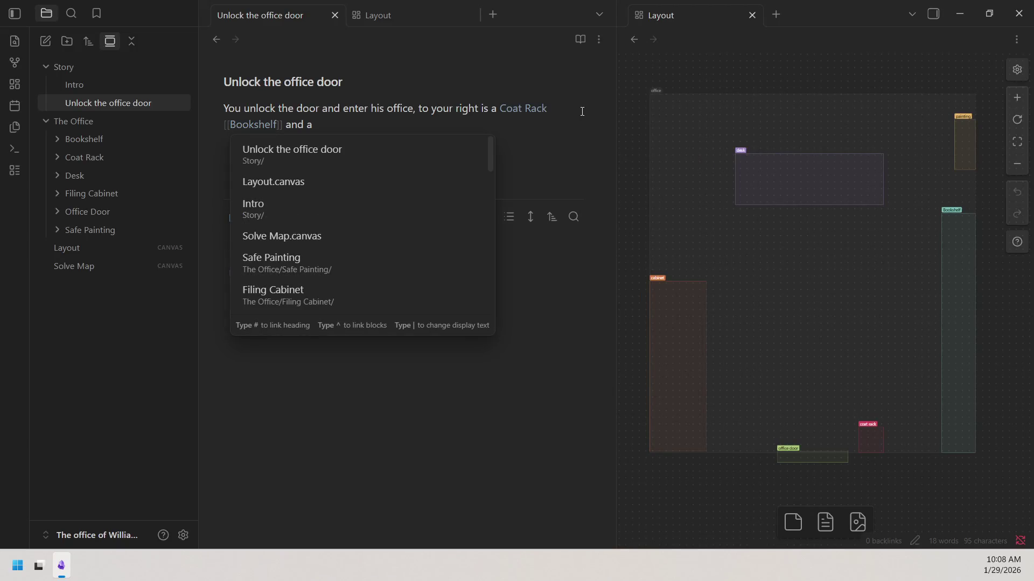
Add "with a" after the Coat Rack link and remove the stray "a" after "and".
{"action": "key", "text": "Escape"}
{"action": "left_click", "coordinate": [581, 111]}
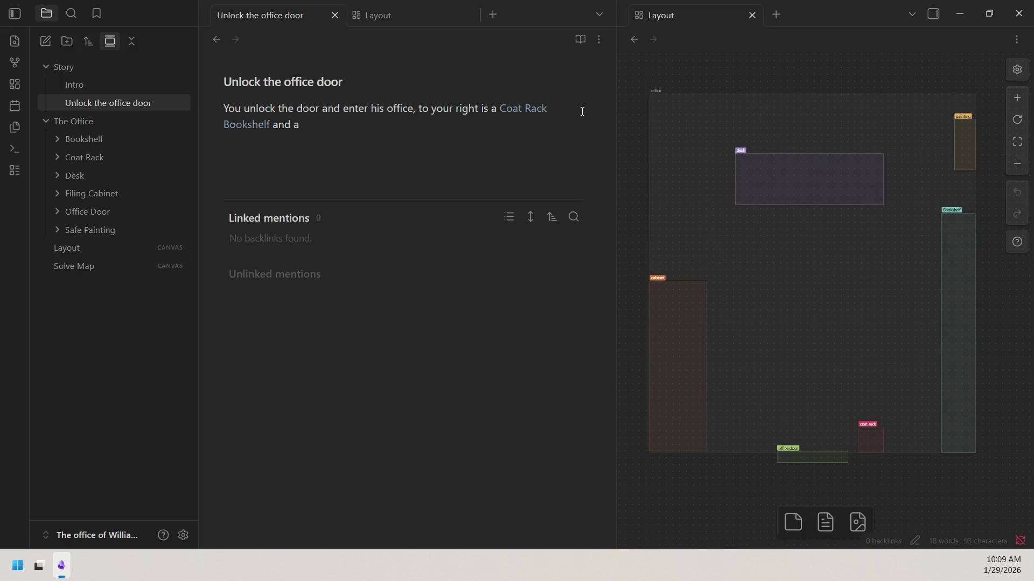
{"action": "type", "text": "with"}
{"action": "key", "text": "BackSpace"}
{"action": "key", "text": "Right"}
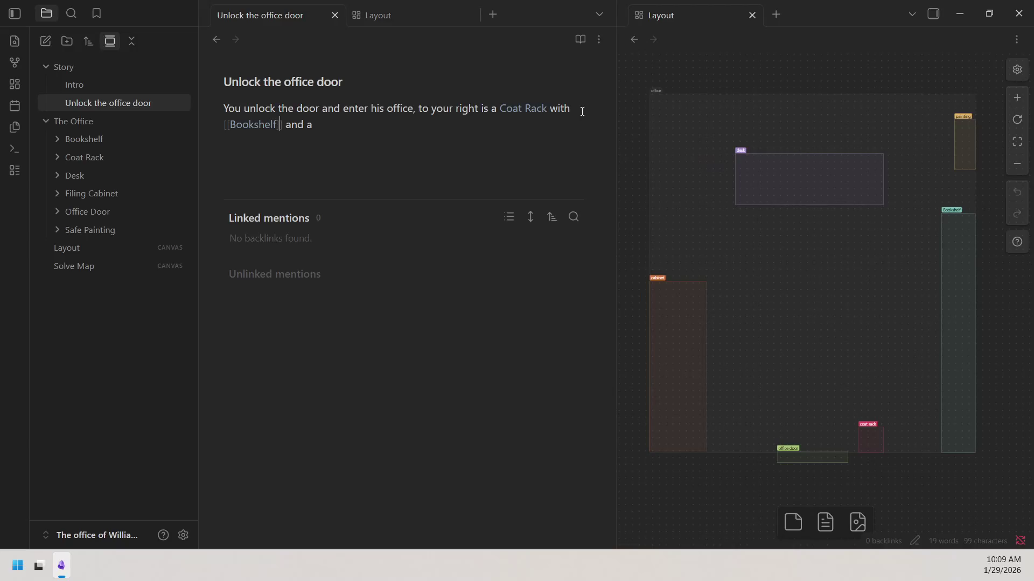
{"action": "key", "text": "Right"}
{"action": "key", "text": "BackSpace"}
{"action": "type", "text": "painting "}
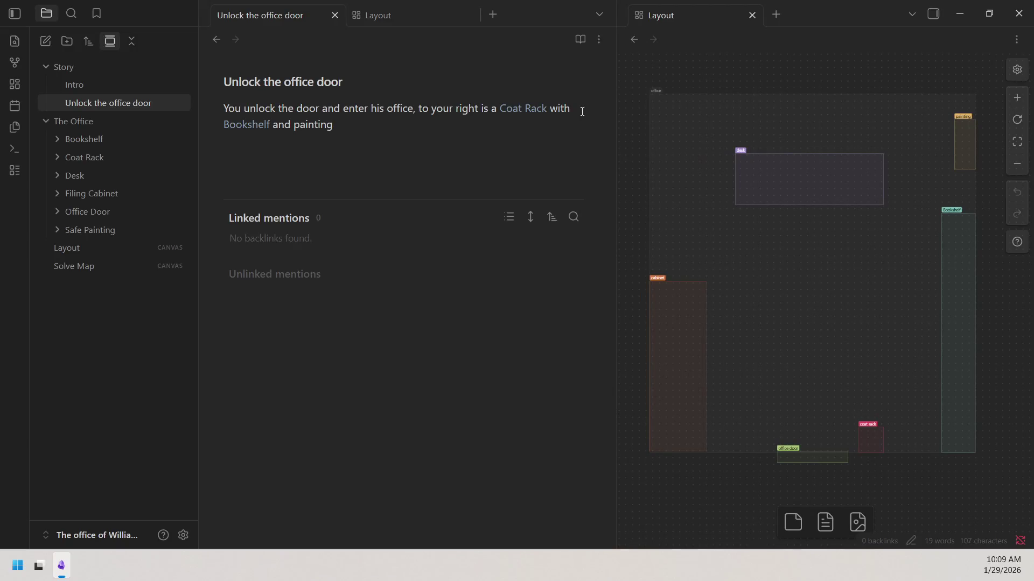
{"action": "type", "text": "along the"}
{"action": "type", "text": "right wall."}
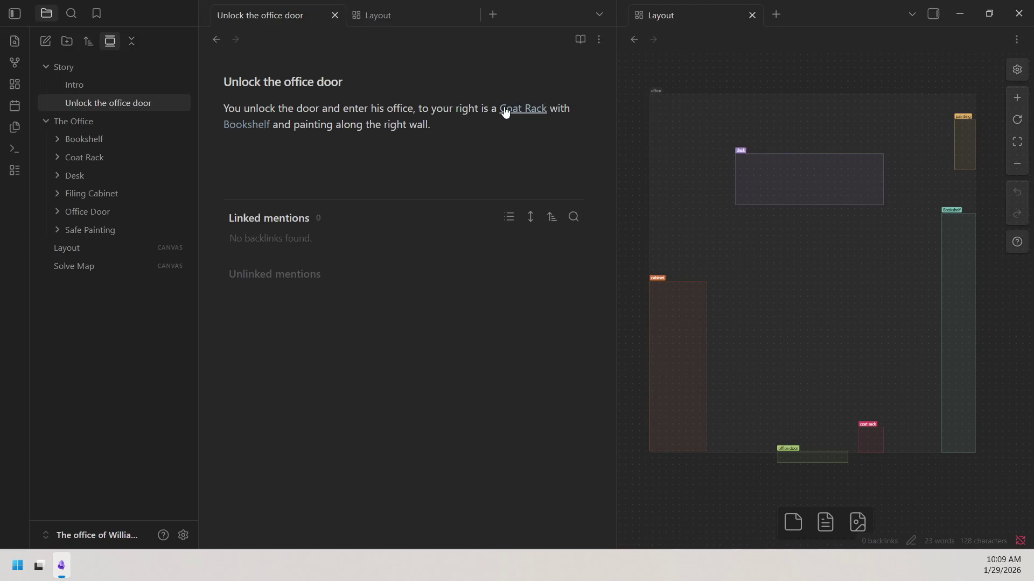
Finish the sentence with "painting along the right wall." and begin "to your left is a".
{"action": "left_click", "coordinate": [576, 106]}
{"action": "left_click", "coordinate": [582, 114]}
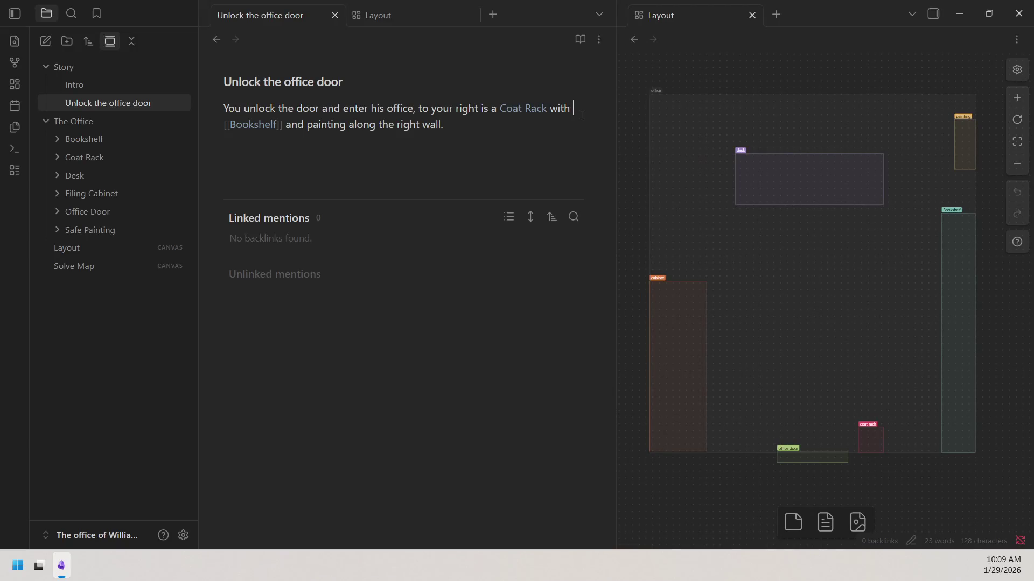
{"action": "key", "text": "Left"}
{"action": "type", "text": "a"}
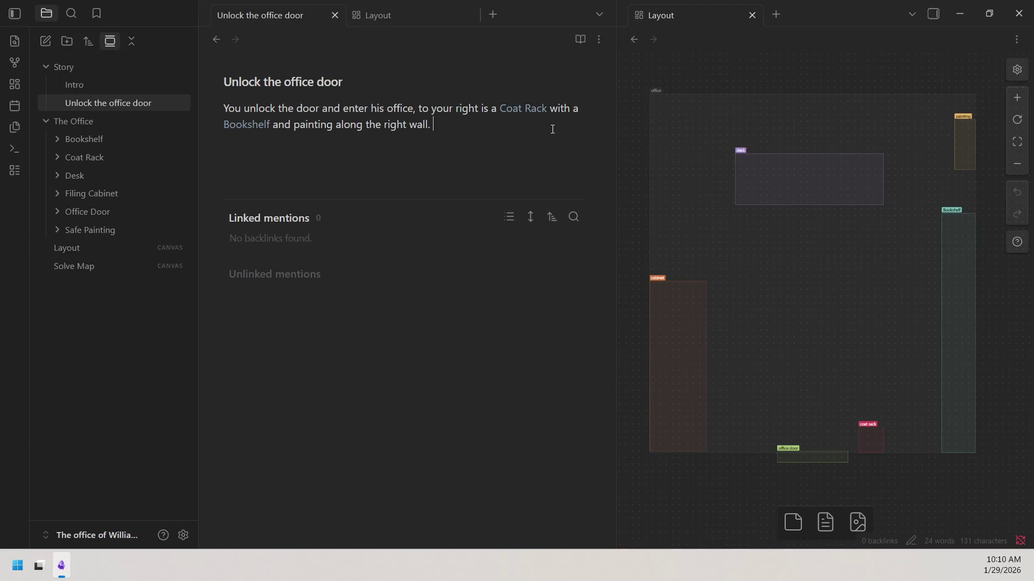
{"action": "type", "text": "tp"}
Write "to your left is a" and link Filing Cabinet, then shorten the cabinet block on the canvas.
{"action": "key", "text": "BackSpace"}
{"action": "type", "text": "o your "}
{"action": "type", "text": "left is "}
{"action": "type", "text": "a "}
{"action": "type", "text": "c"}
{"action": "type", "text": "abine"}
{"action": "key", "text": "BackSpace"}
{"action": "type", "text": "t"}
{"action": "key", "text": "BackSpace"}
{"action": "type", "text": "et"}
{"action": "key", "text": "BackSpace"}
{"action": "key", "text": "BackSpace"}
{"action": "key", "text": "BackSpace"}
{"action": "key", "text": "BackSpace"}
{"action": "key", "text": "BackSpace"}
{"action": "key", "text": "BackSpace"}
{"action": "type", "text": "["}
{"action": "type", "text": "[ca"}
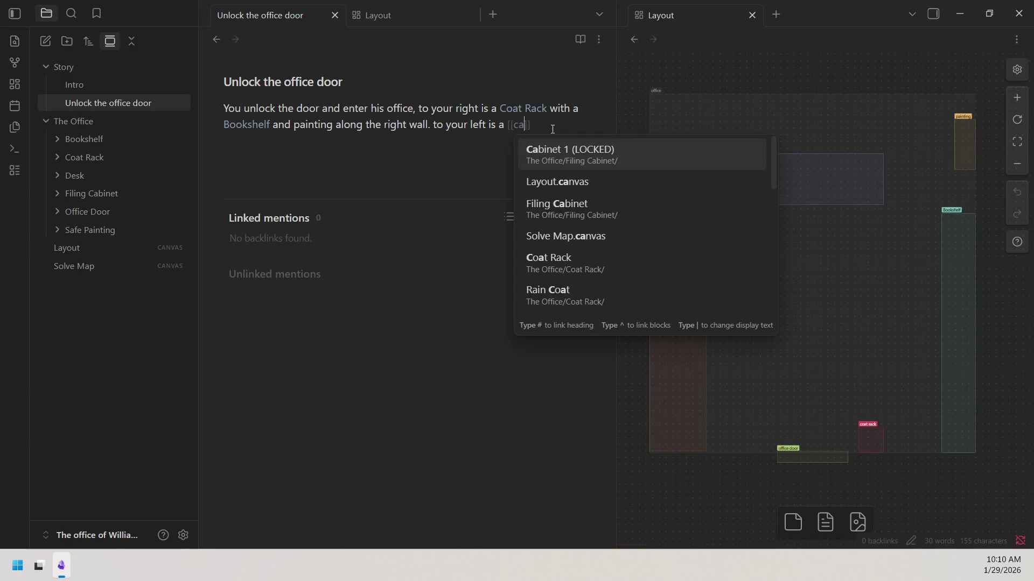
{"action": "left_click", "coordinate": [572, 205]}
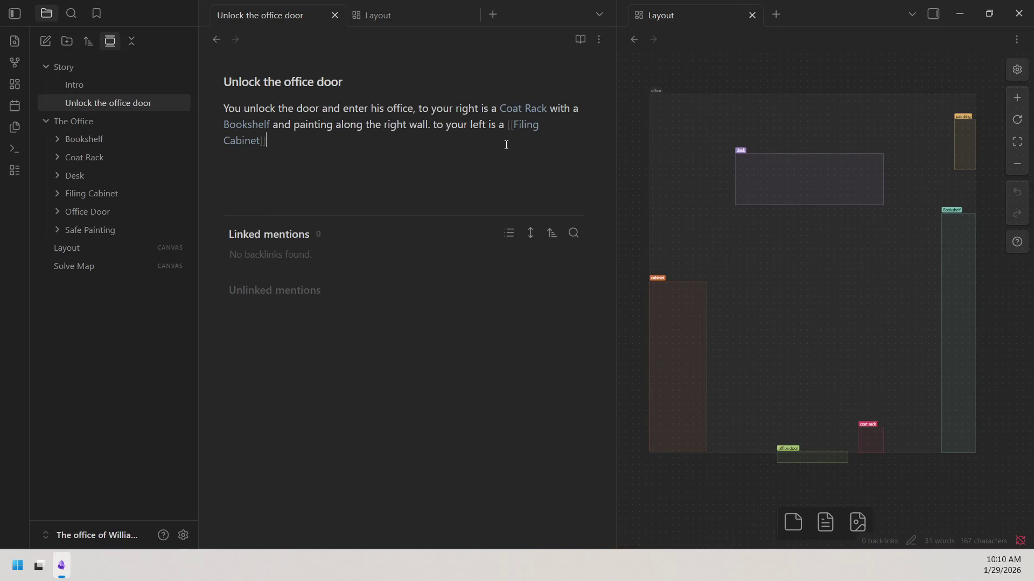
{"action": "left_click_drag", "start_coordinate": [700, 451], "coordinate": [697, 132]}
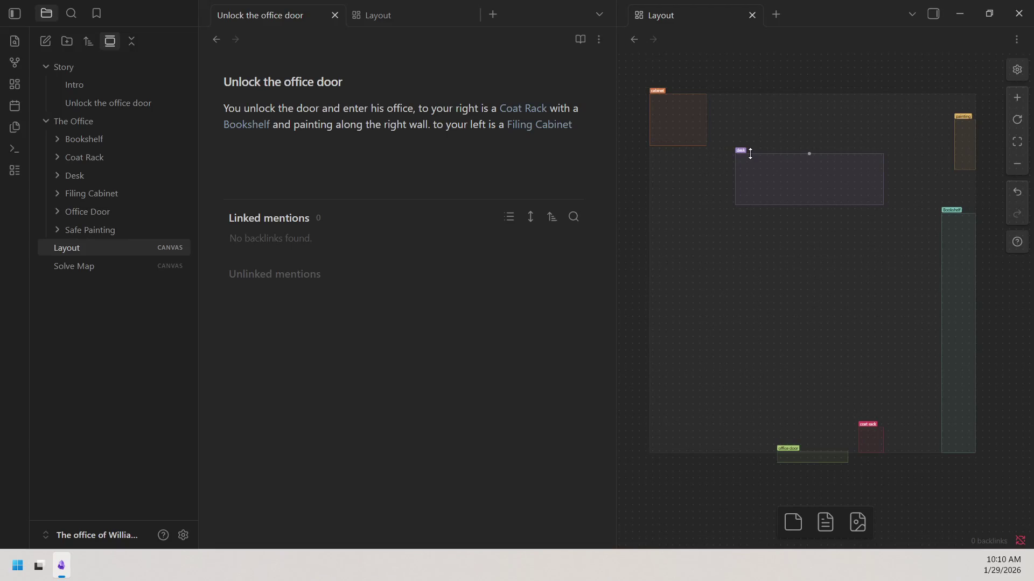
Lower the desk block in the room and pick up the coat rack block.
{"action": "left_click_drag", "start_coordinate": [754, 167], "coordinate": [757, 195]}
{"action": "left_click", "coordinate": [701, 225]}
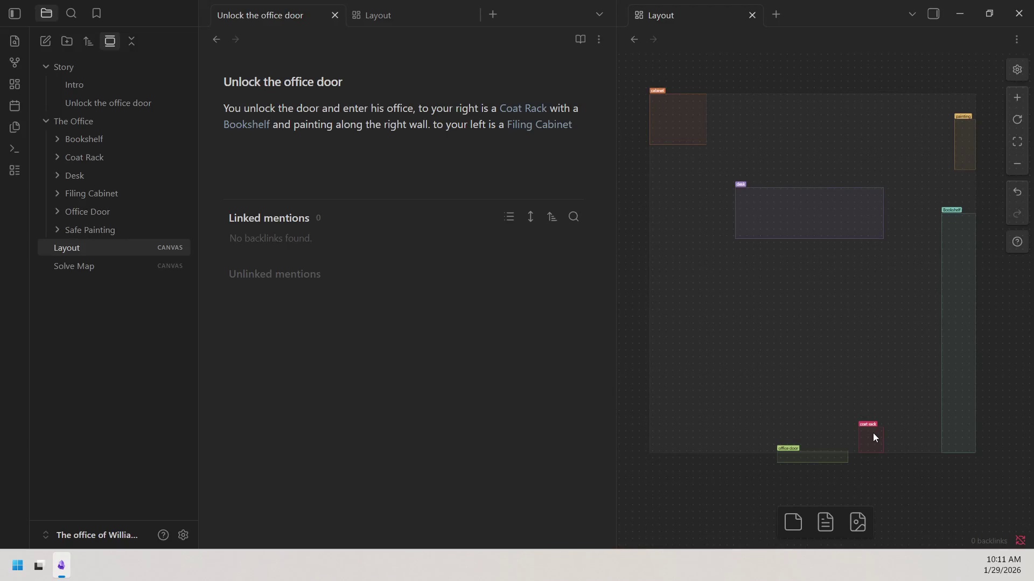
{"action": "left_click_drag", "start_coordinate": [873, 436], "coordinate": [876, 398]}
{"action": "left_click", "coordinate": [869, 440]}
Move the coat rack beside the office door and cut the "Coat Rack with a" phrase from the note.
{"action": "left_click_drag", "start_coordinate": [871, 438], "coordinate": [747, 438]}
{"action": "left_click", "coordinate": [776, 484]}
{"action": "left_click_drag", "start_coordinate": [499, 109], "coordinate": [577, 111]}
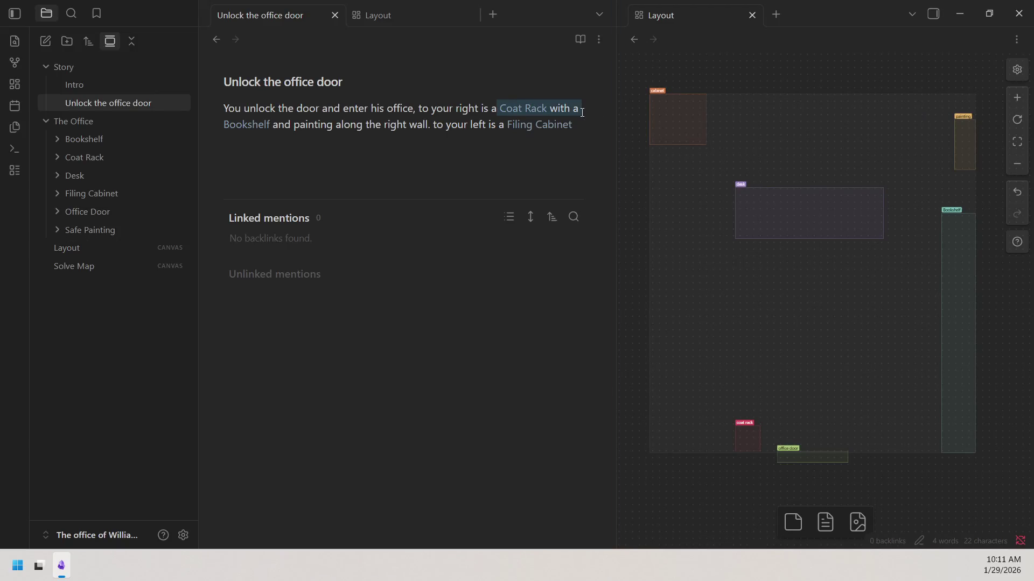
{"action": "right_click", "coordinate": [555, 115]}
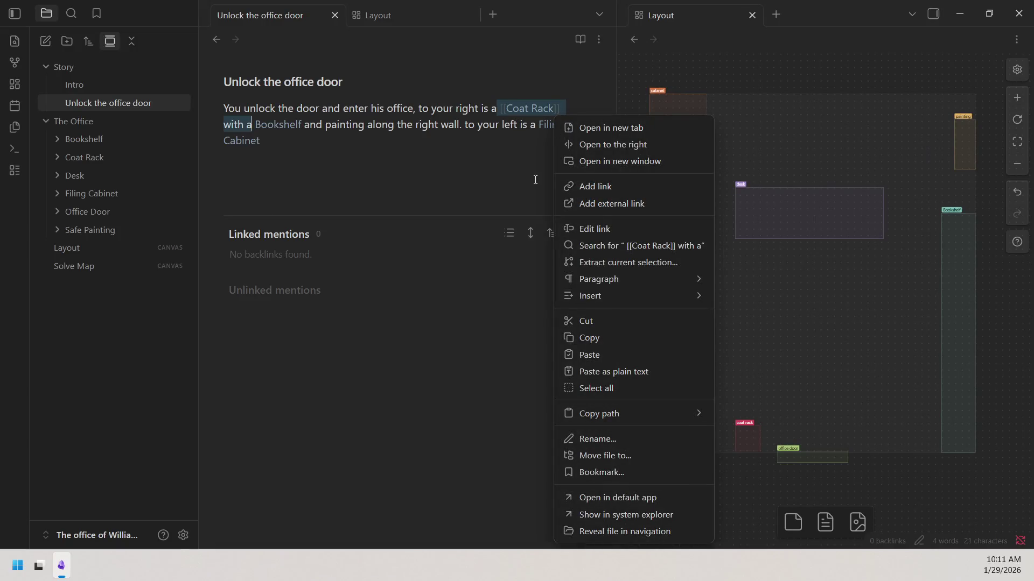
{"action": "left_click", "coordinate": [616, 325]}
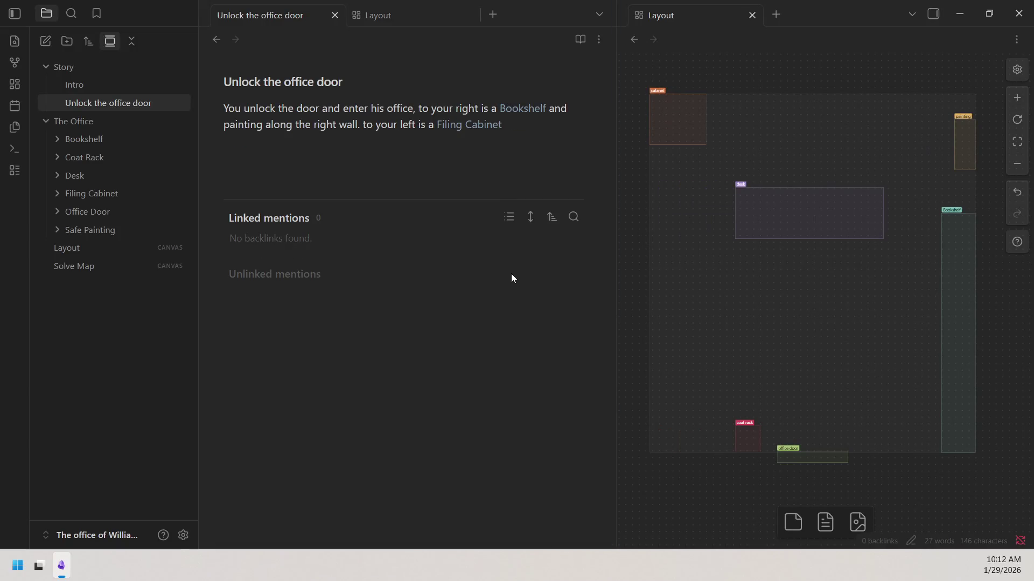
Replace the plain word painting with a link to Safe Painting.
{"action": "double_click", "coordinate": [259, 123]}
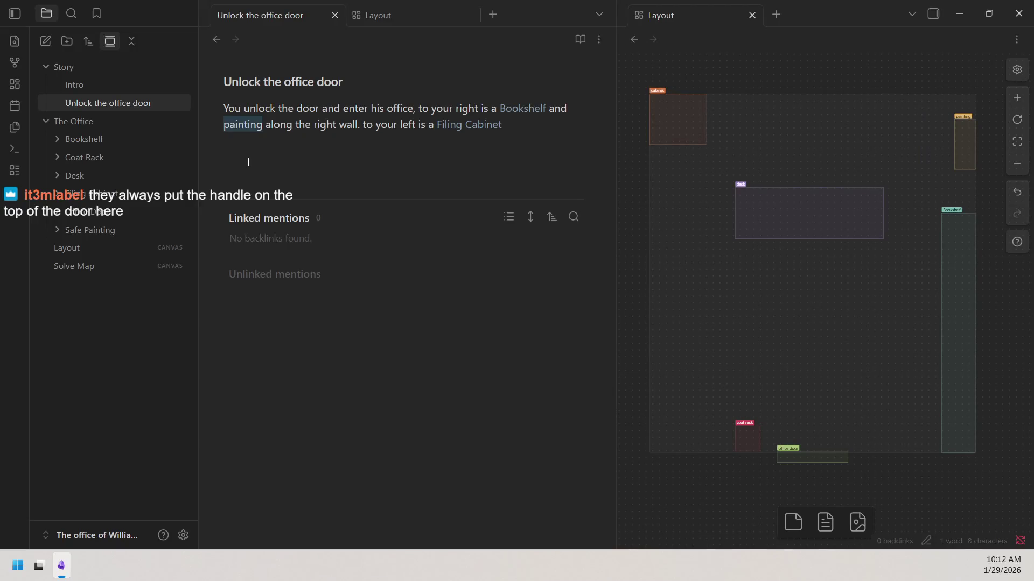
{"action": "key", "text": "BackSpace"}
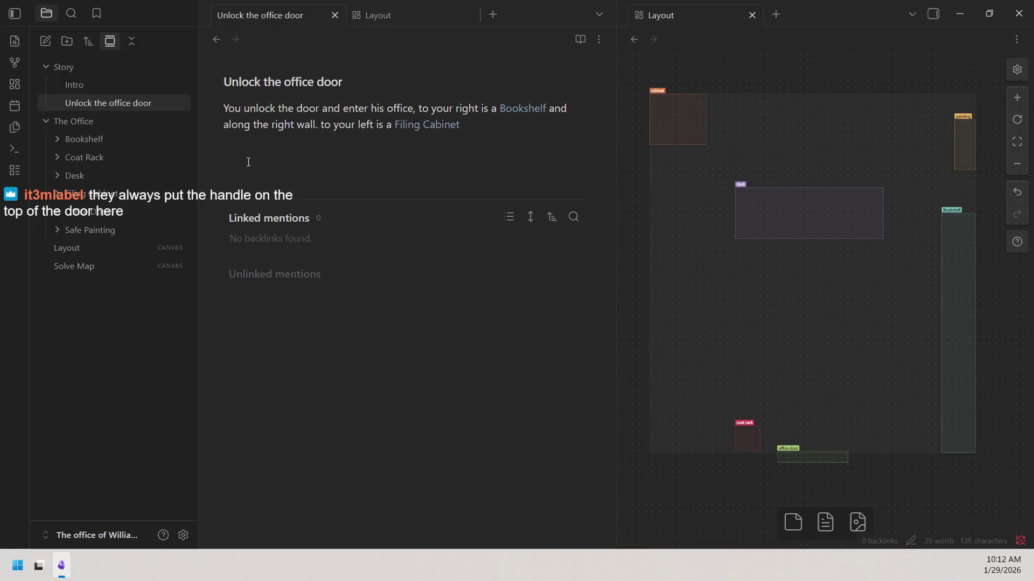
{"action": "type", "text": "[["}
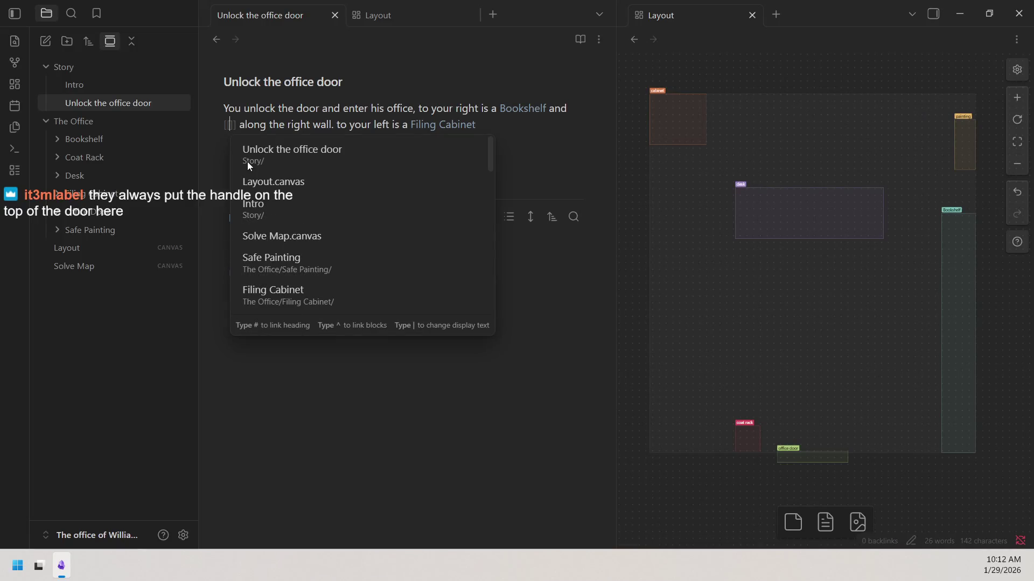
{"action": "type", "text": "pa"}
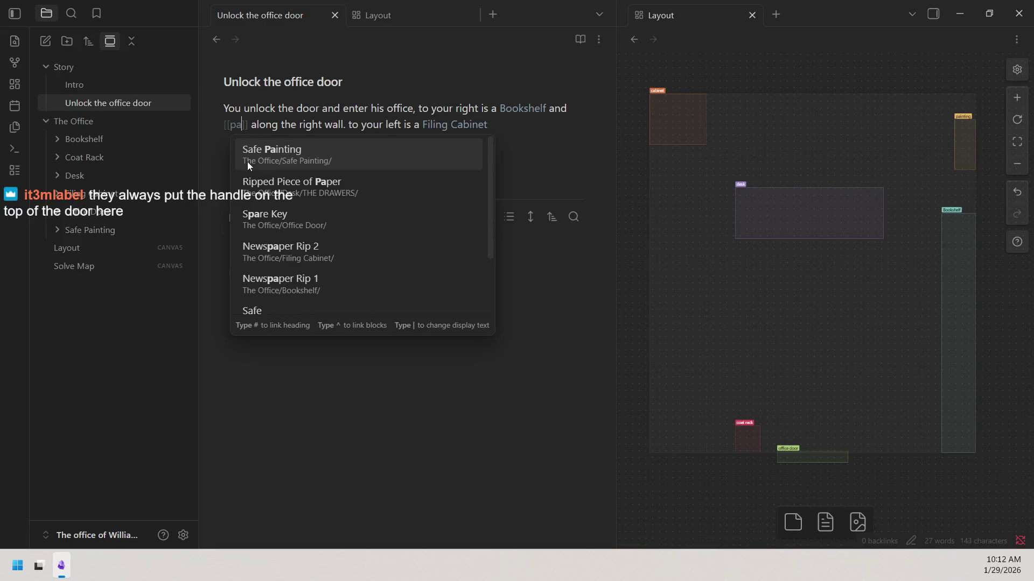
{"action": "type", "text": "int"}
{"action": "key", "text": "Return"}
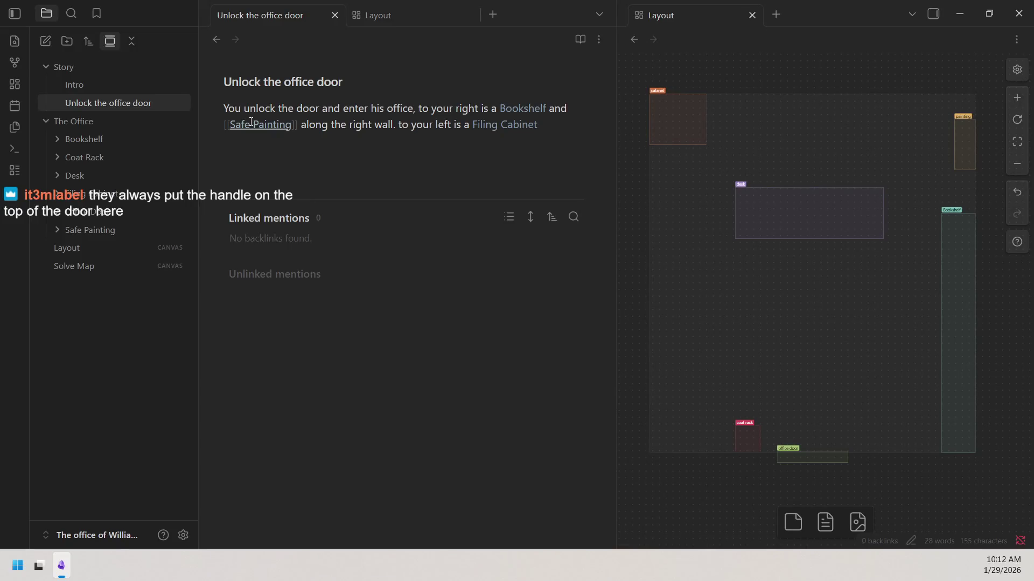
{"action": "left_click", "coordinate": [127, 236]}
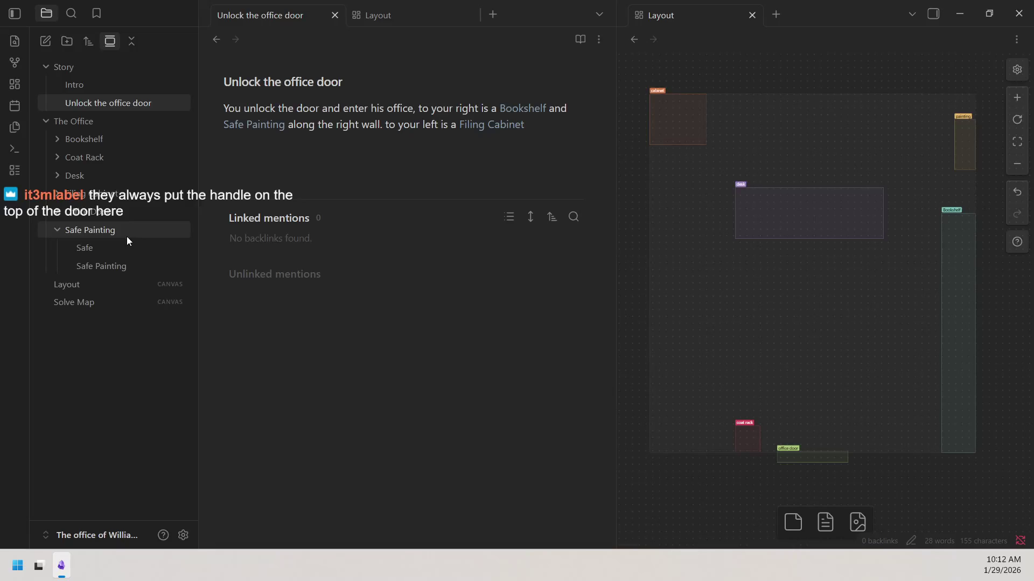
Rename the Safe Painting note to Painting and always update links to it.
{"action": "left_click", "coordinate": [118, 267]}
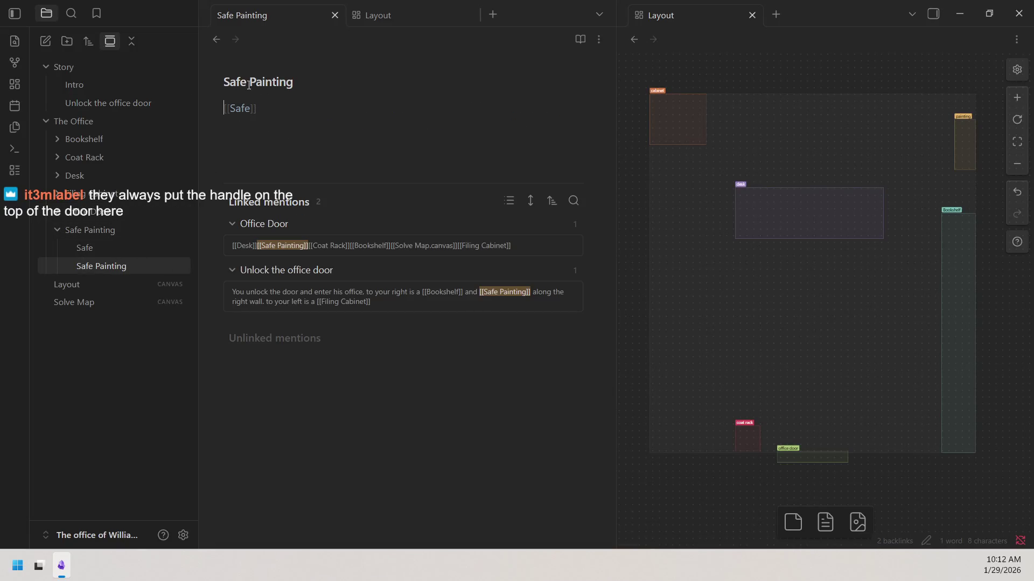
{"action": "left_click_drag", "start_coordinate": [250, 85], "coordinate": [204, 79]}
{"action": "key", "text": "BackSpace"}
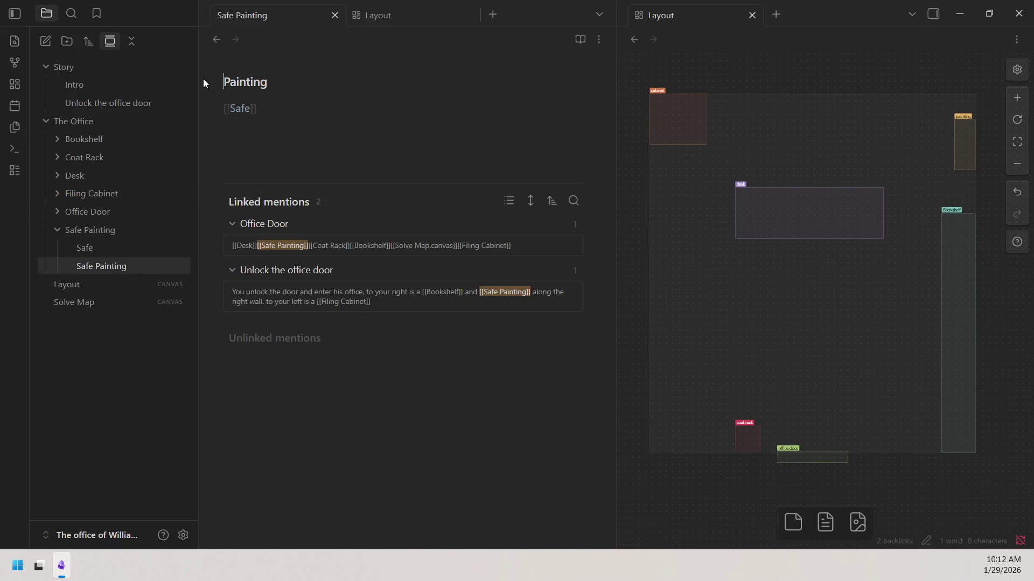
{"action": "key", "text": "Return"}
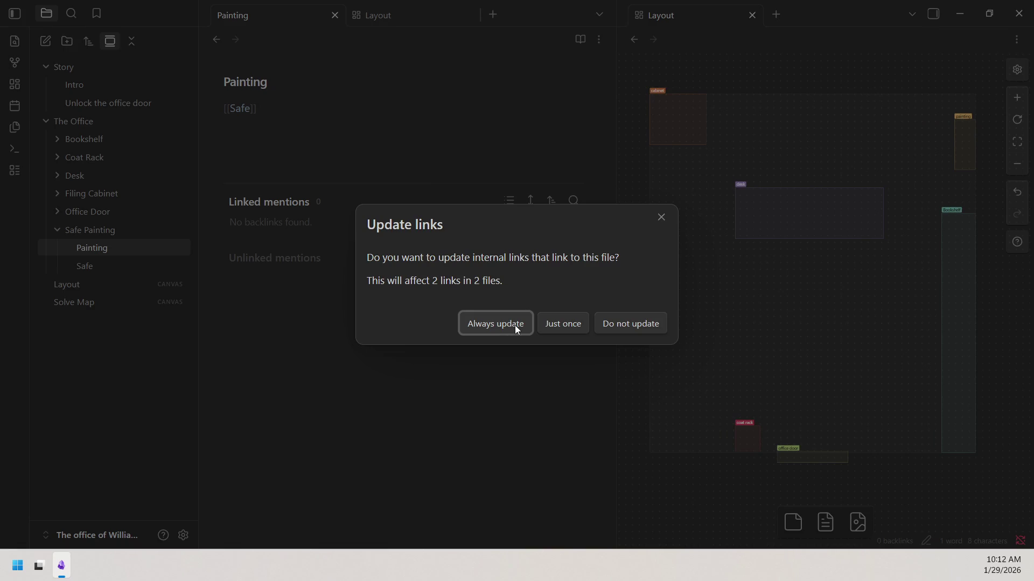
{"action": "left_click", "coordinate": [514, 326]}
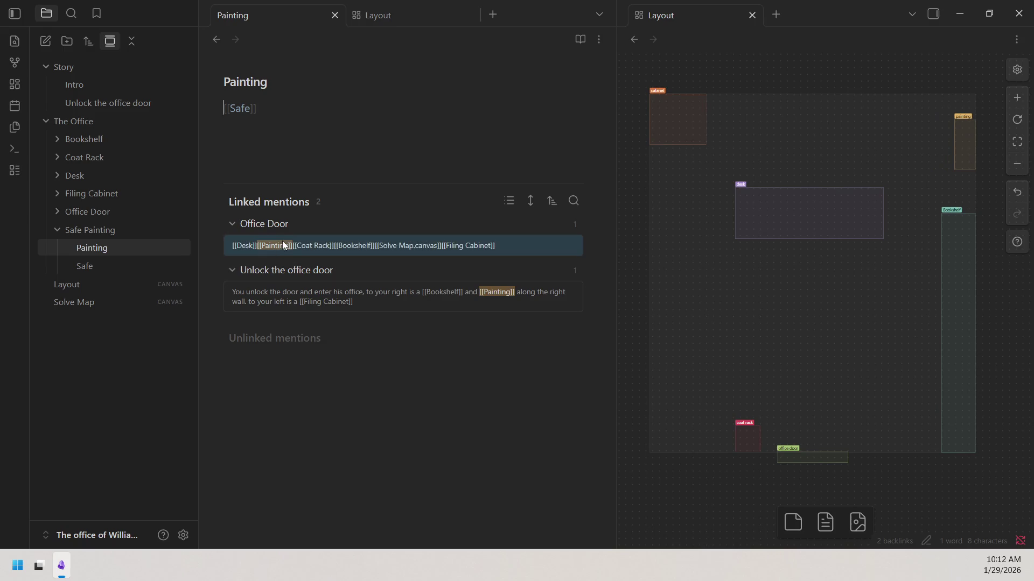
{"action": "left_click", "coordinate": [11, 63]}
{"action": "mouse_move", "coordinate": [495, 383]}
{"action": "left_mouse_down"}
{"action": "mouse_move", "coordinate": [547, 245]}
{"action": "mouse_move", "coordinate": [276, 401]}
{"action": "mouse_move", "coordinate": [447, 320]}
{"action": "left_mouse_up"}
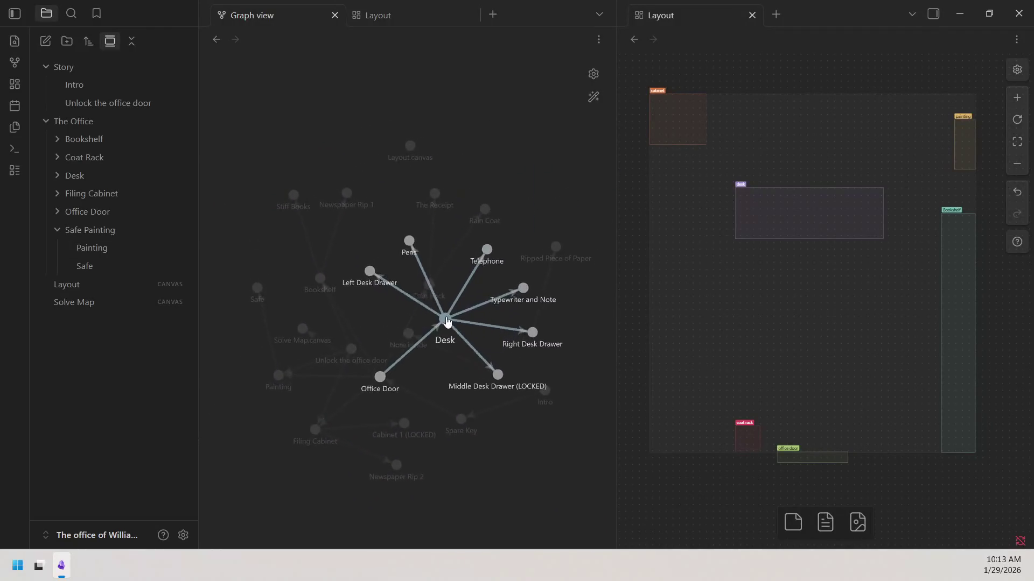
{"action": "left_click_drag", "start_coordinate": [447, 321], "coordinate": [440, 273]}
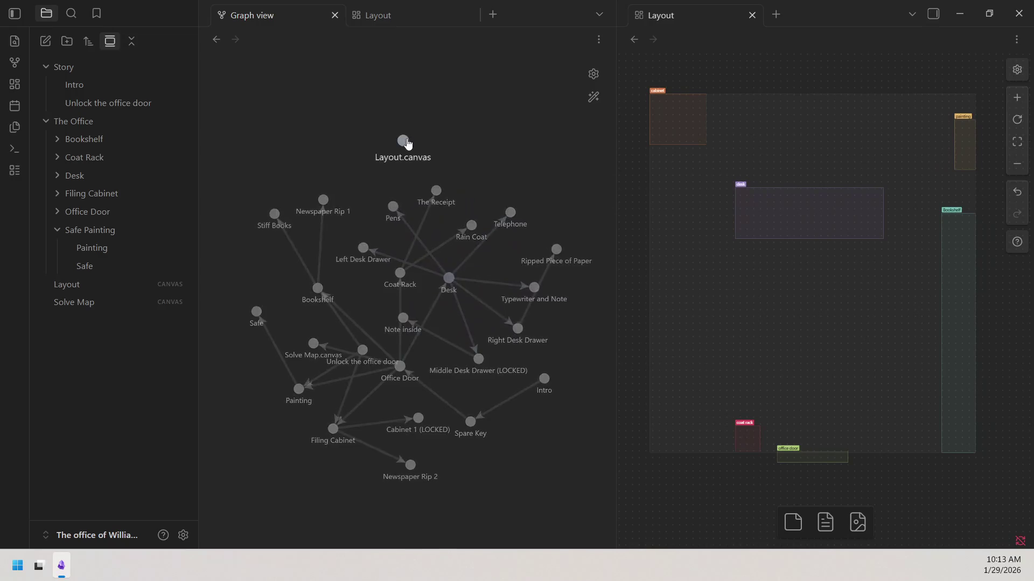
{"action": "left_click_drag", "start_coordinate": [406, 143], "coordinate": [452, 288]}
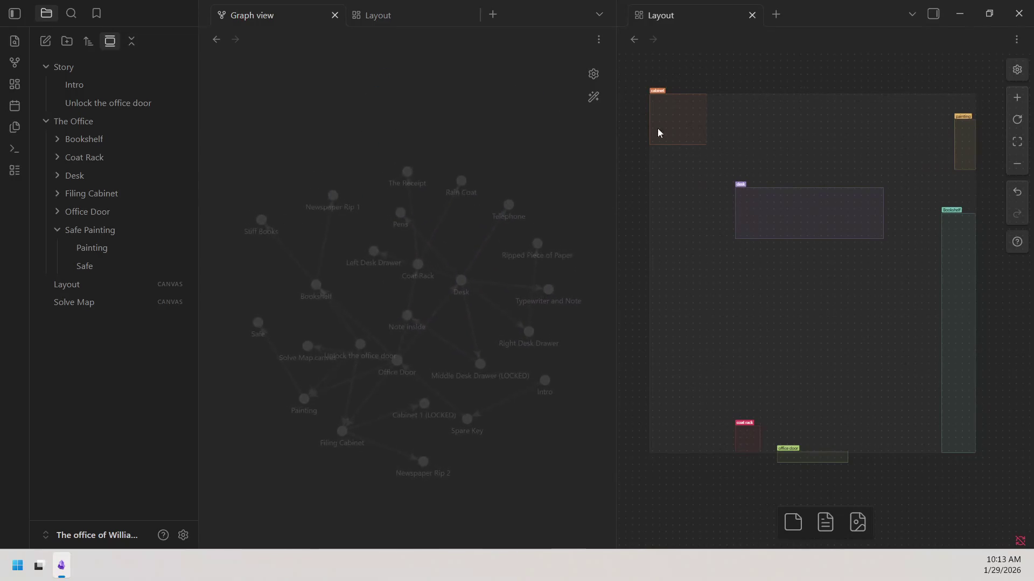
{"action": "left_click_drag", "start_coordinate": [657, 133], "coordinate": [377, 136]}
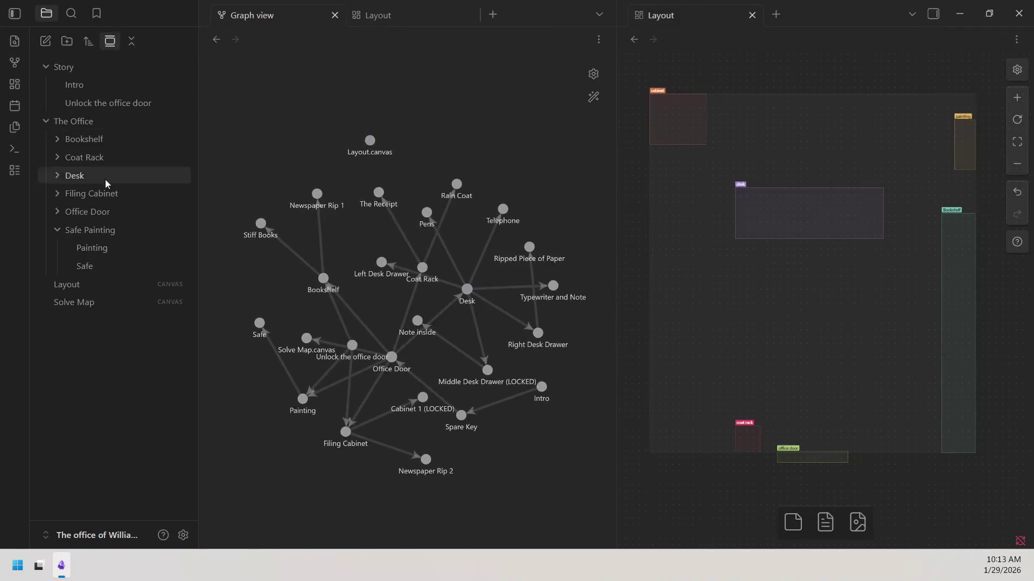
{"action": "left_click", "coordinate": [91, 248]}
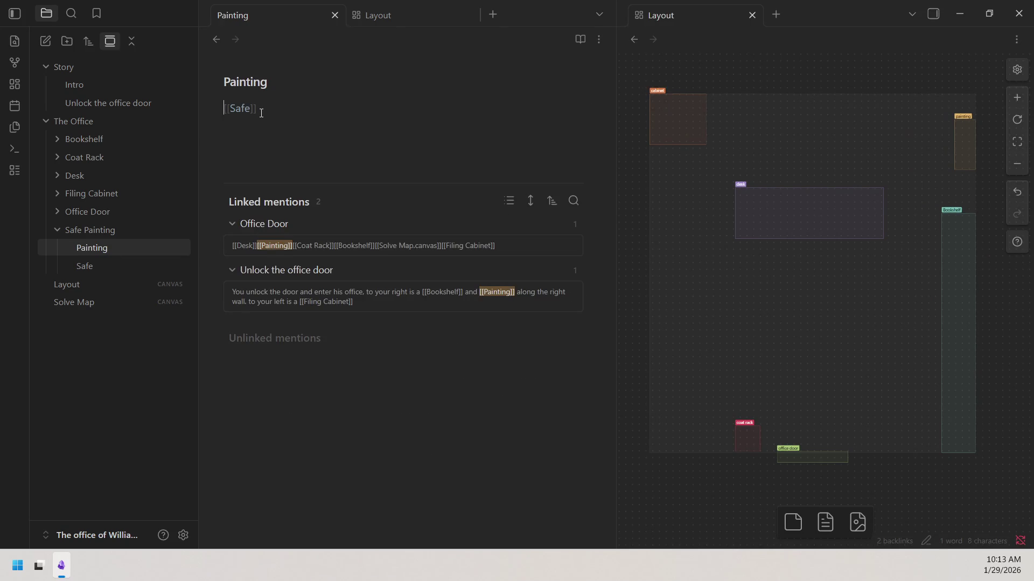
{"action": "type", "text": "the "}
{"action": "type", "text": "painting is of a"}
Finish 'the painting is of a Safe' and return to the Unlock the office door note.
{"action": "key", "text": "BackSpace"}
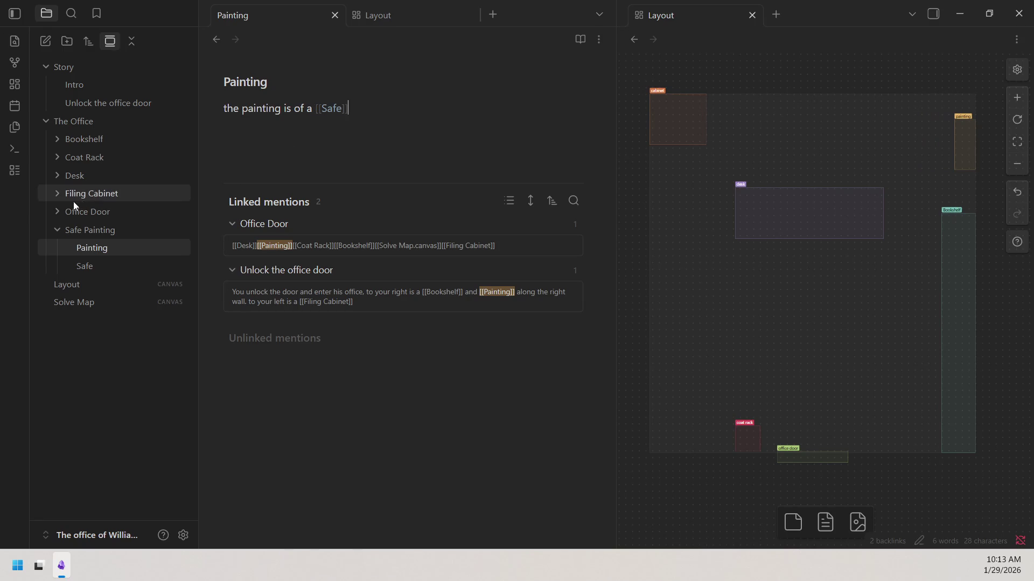
{"action": "left_click", "coordinate": [108, 226]}
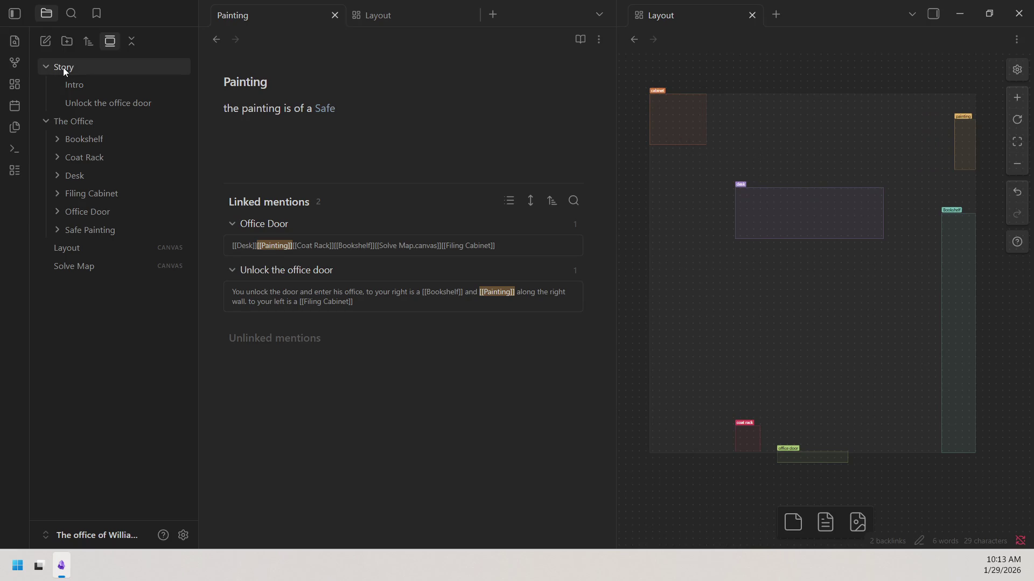
{"action": "left_click", "coordinate": [404, 18]}
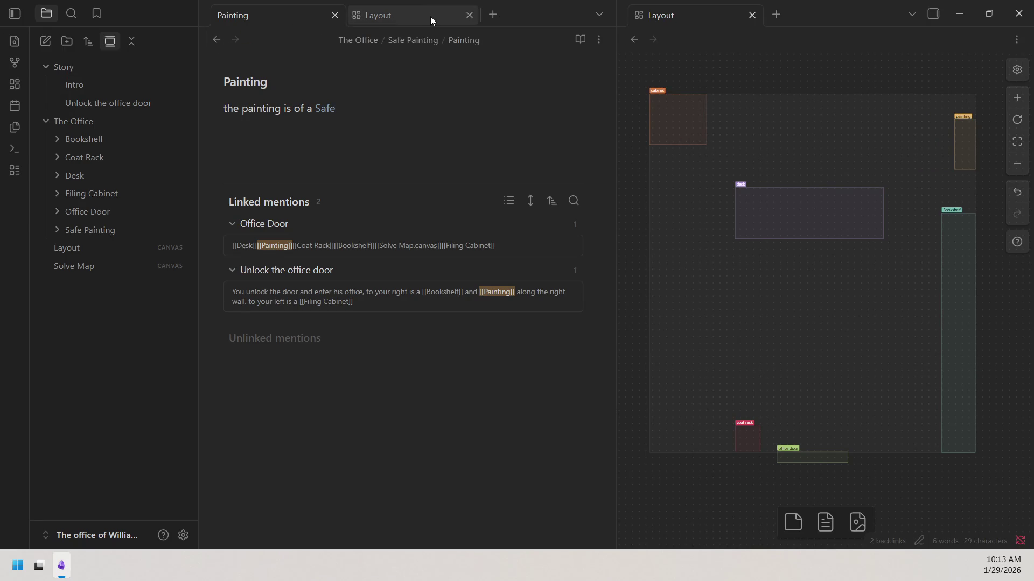
{"action": "left_click", "coordinate": [291, 17]}
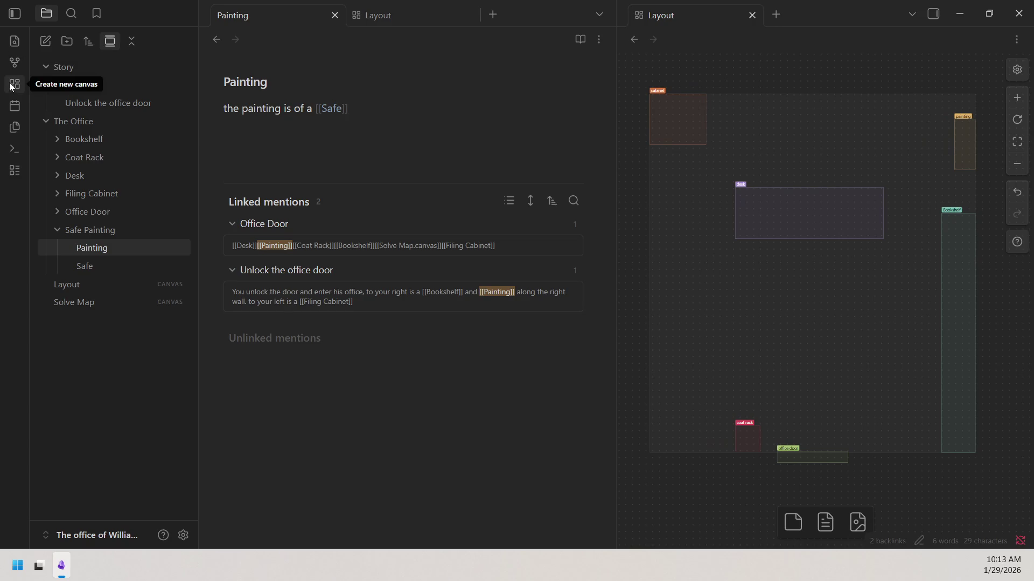
{"action": "left_click", "coordinate": [90, 230]}
{"action": "left_click", "coordinate": [129, 103]}
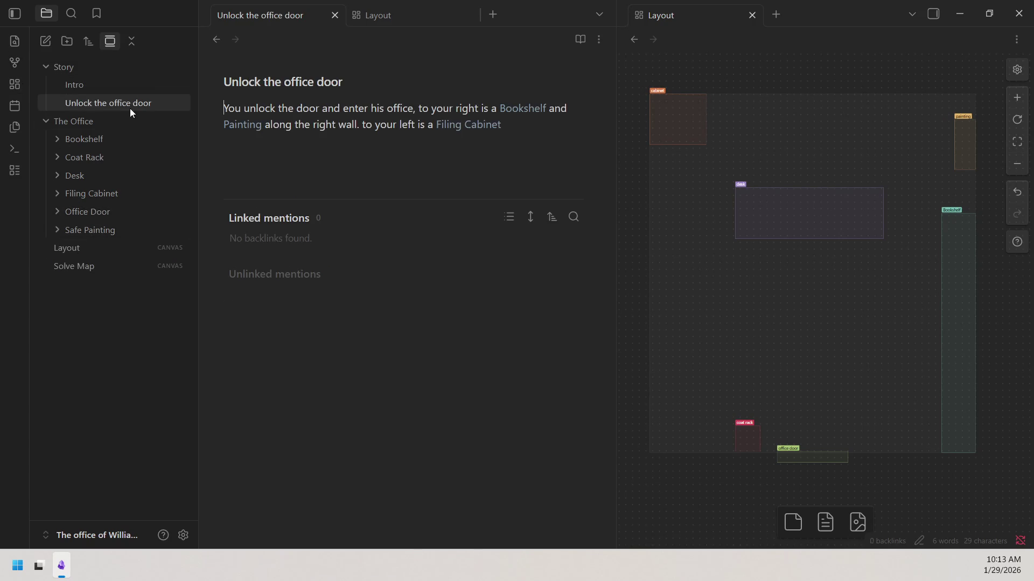
{"action": "left_click", "coordinate": [545, 132]}
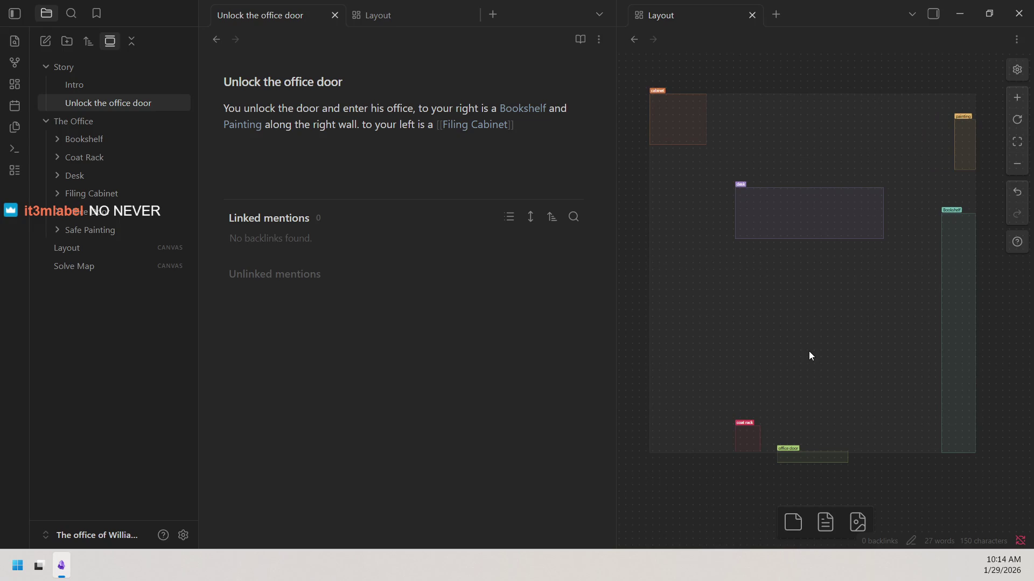
{"action": "left_click", "coordinate": [436, 125]}
{"action": "type", "text": "coat rack and"}
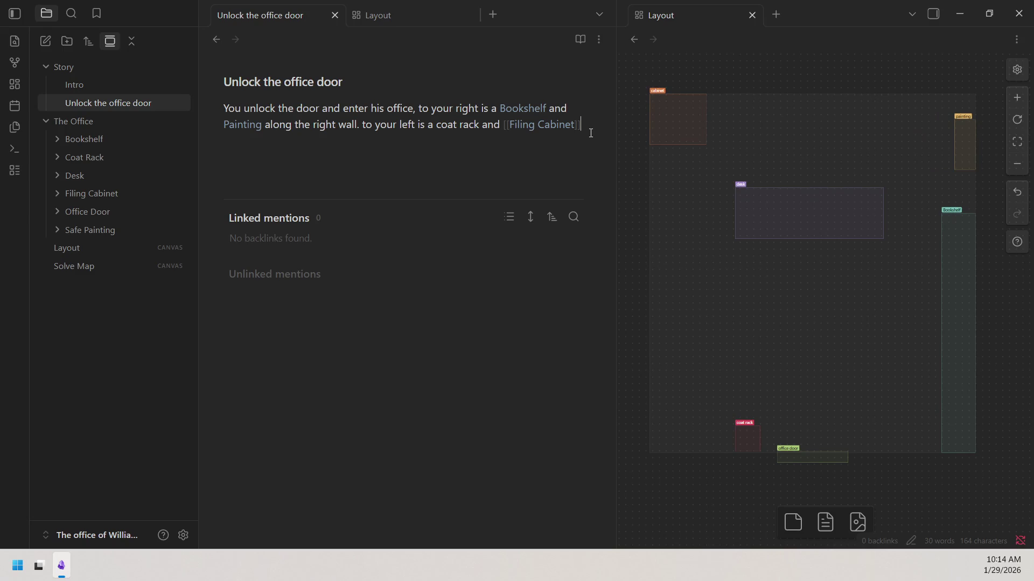
{"action": "type", "text": "."}
Add 'a coat rack and' before Filing Cabinet and start 'In the back middle of the room is his desk'.
{"action": "key", "text": "Return"}
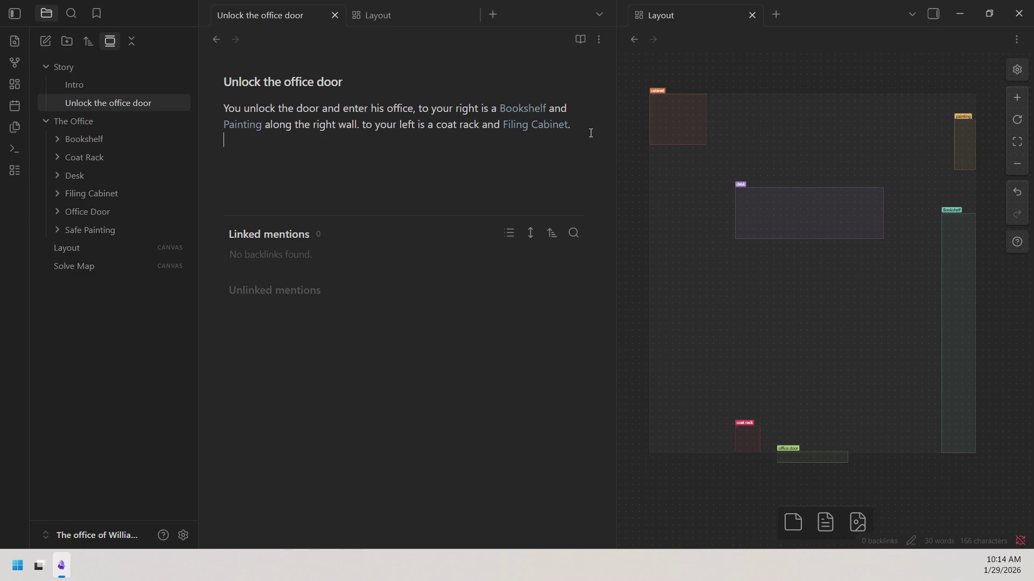
{"action": "type", "text": "In "}
{"action": "type", "text": "the "}
{"action": "type", "text": "back "}
{"action": "type", "text": "middle of the o"}
{"action": "key", "text": "BackSpace"}
{"action": "type", "text": "room"}
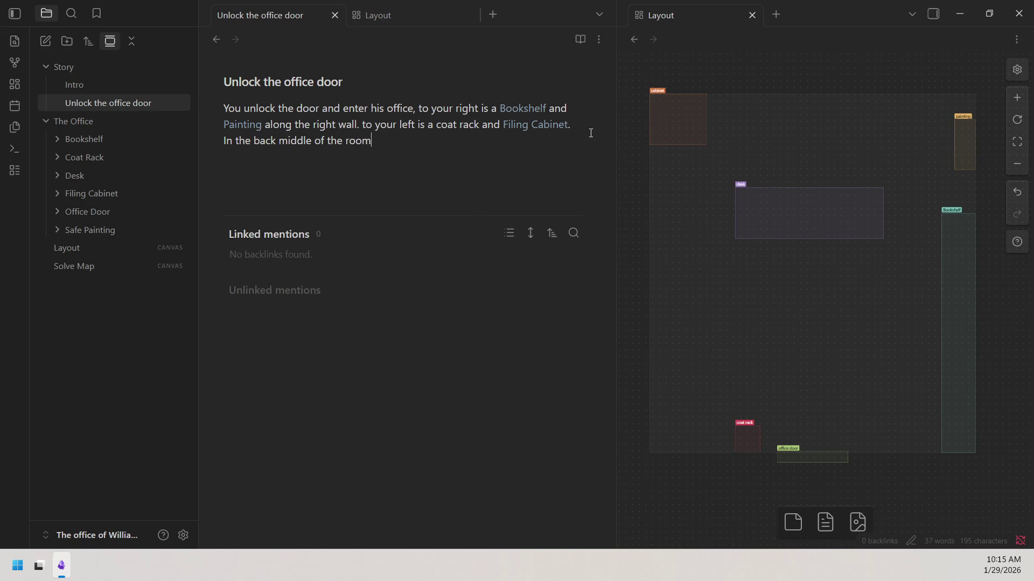
{"action": "type", "text": " is his desk"}
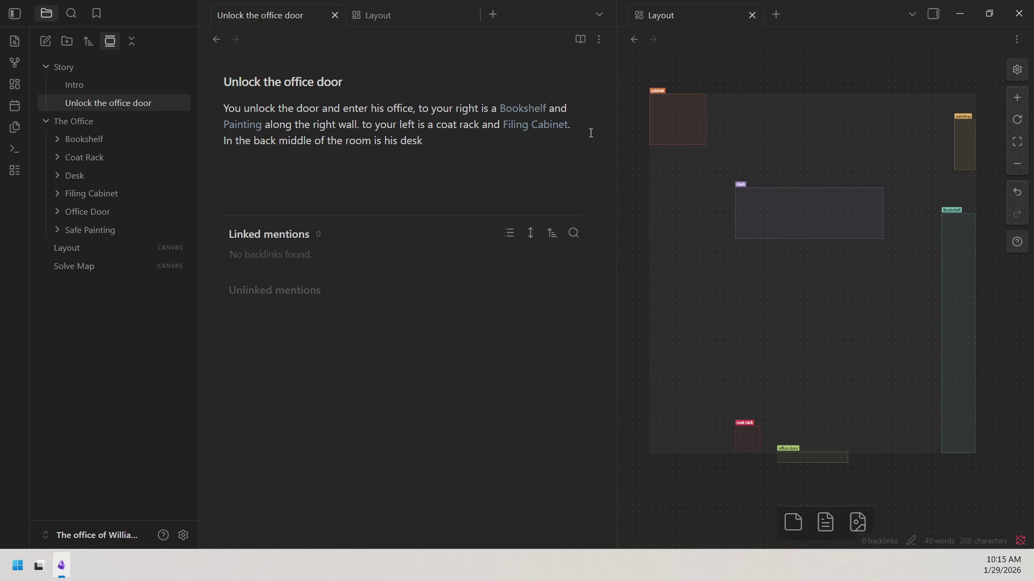
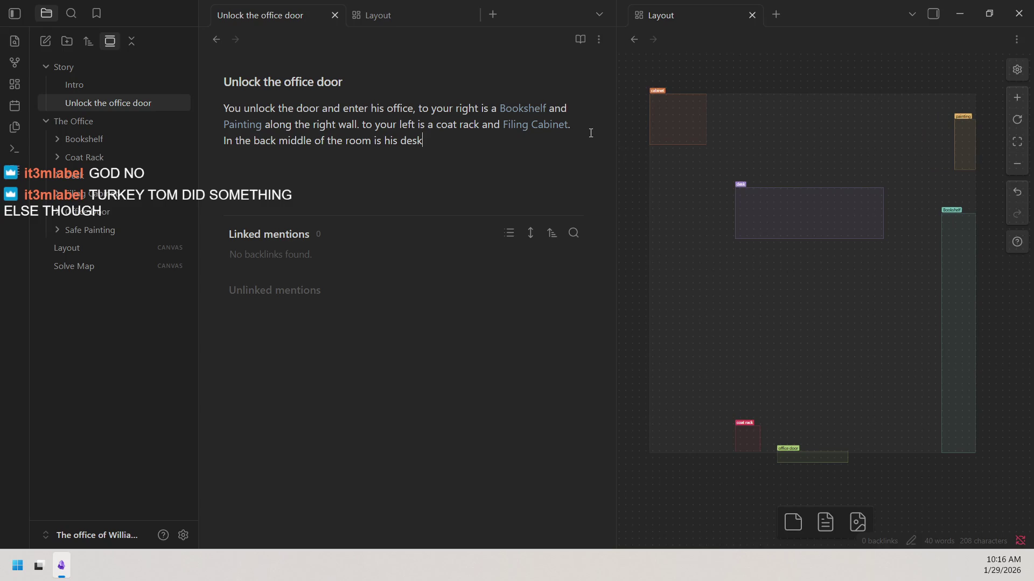
Replace the plain word desk with a [[Desk]] link in the Unlock the office door note.
{"action": "key", "text": "BackSpace"}
{"action": "key", "text": "BackSpace"}
{"action": "key", "text": "BackSpace"}
{"action": "key", "text": "BackSpace"}
{"action": "type", "text": "[["}
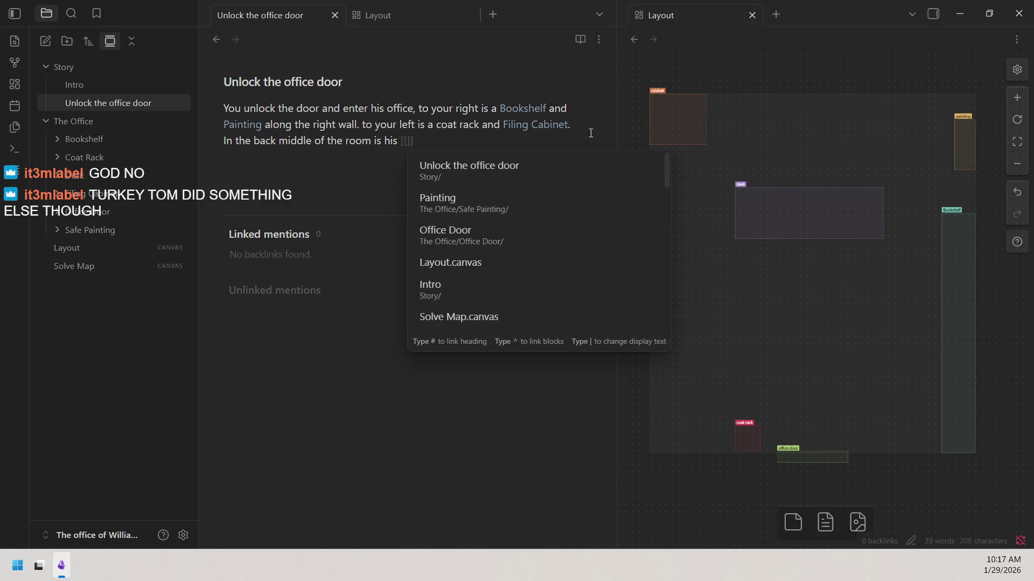
{"action": "type", "text": "desk"}
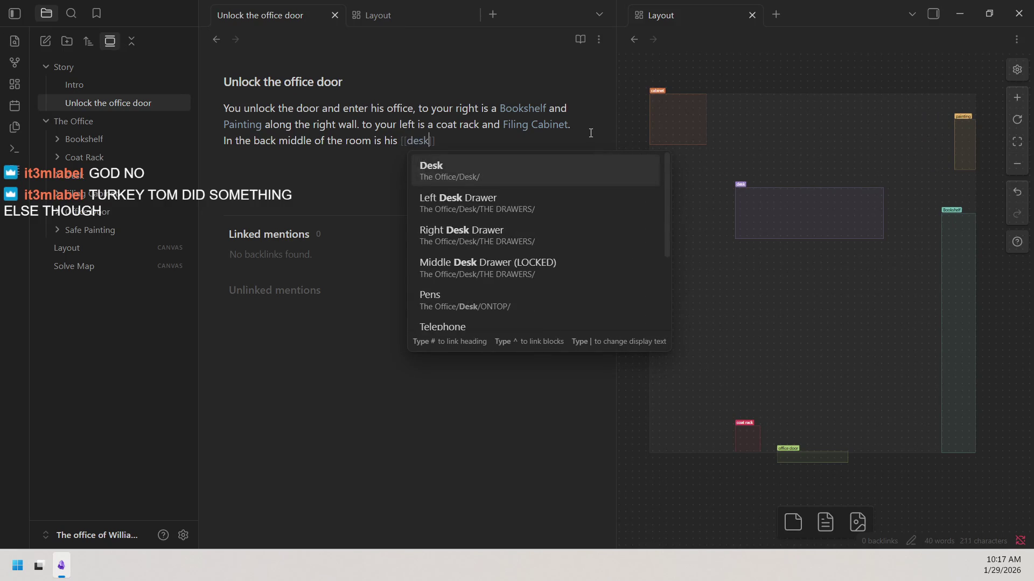
{"action": "key", "text": "Return"}
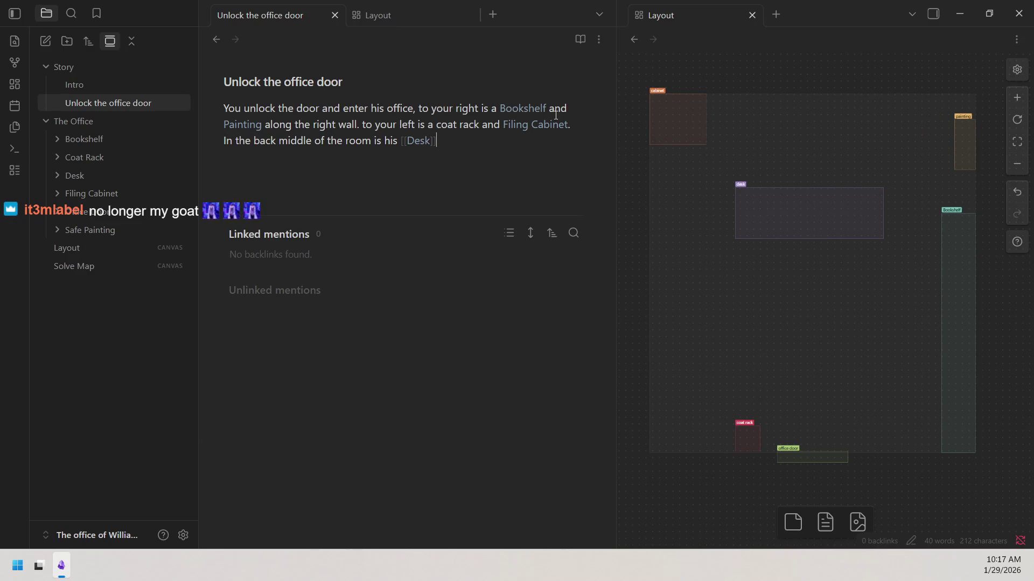
Flip between the Layout canvas and the Unlock the office door note to compare them.
{"action": "left_click", "coordinate": [392, 14]}
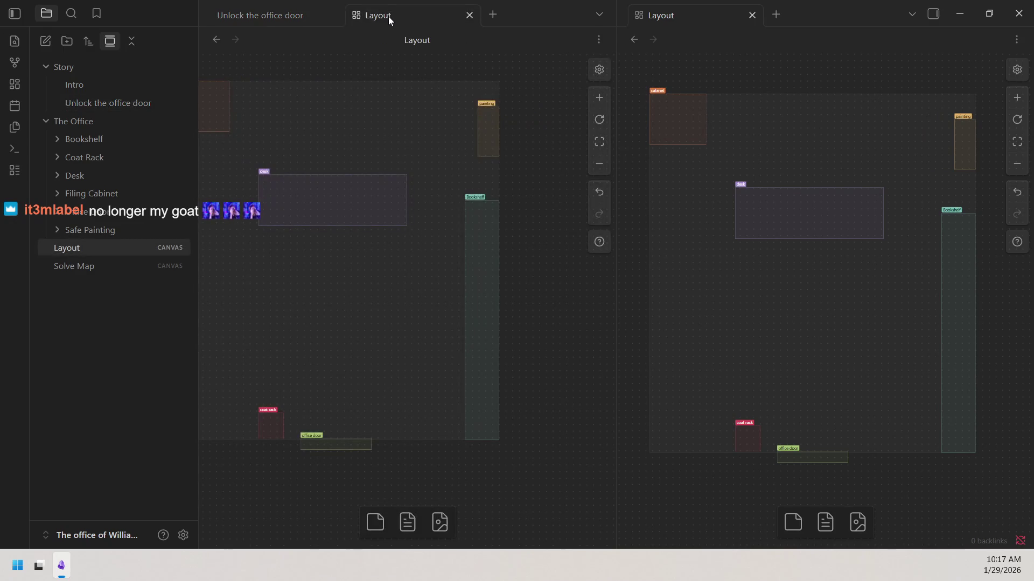
{"action": "left_click", "coordinate": [312, 11]}
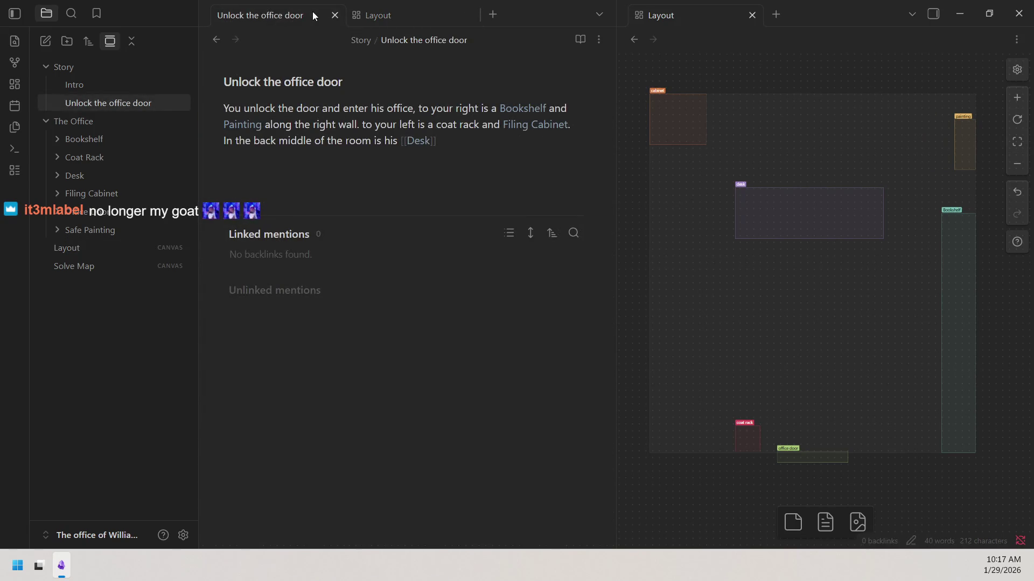
{"action": "type", "text": "."}
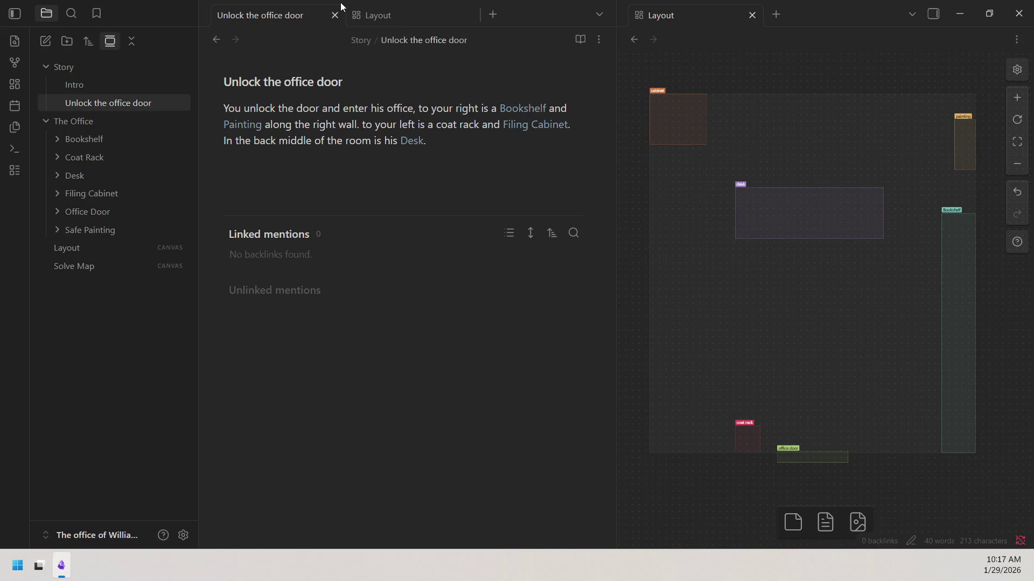
{"action": "left_click", "coordinate": [387, 16]}
Open the Solve Map canvas in a new tab beside the note and Layout tabs.
{"action": "left_click", "coordinate": [306, 18]}
{"action": "left_click", "coordinate": [491, 14]}
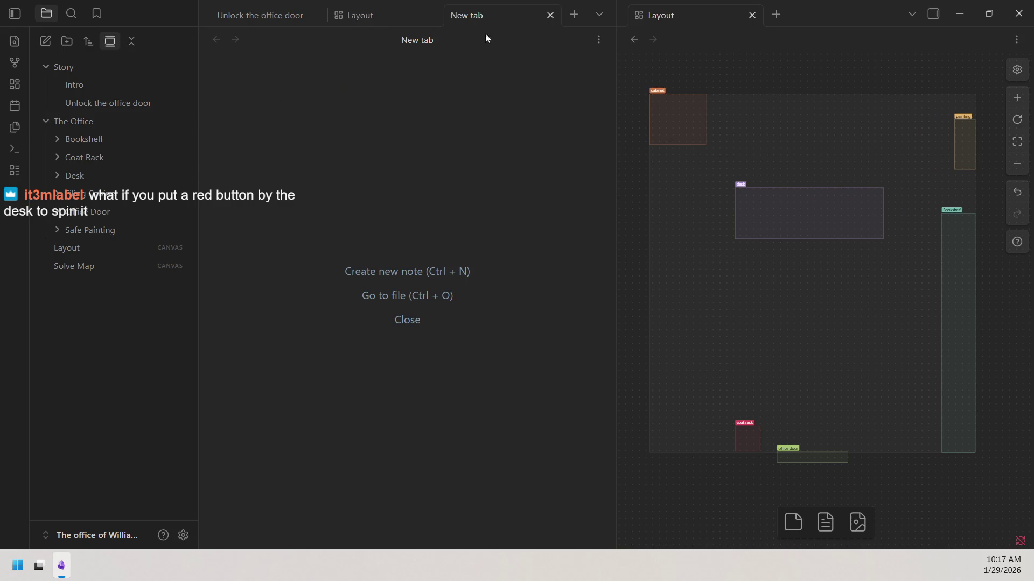
{"action": "left_click", "coordinate": [98, 262]}
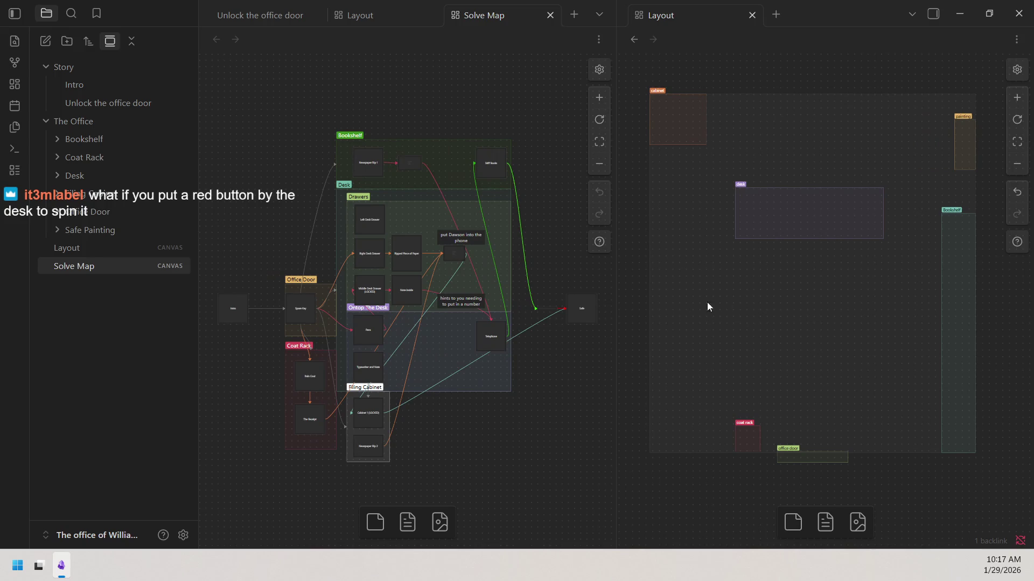
{"action": "scroll", "coordinate": [485, 327], "scroll_direction": "up", "scroll_amount": 2}
Review the Filing Cabinet group and Telephone card on the Solve Map.
{"action": "left_click", "coordinate": [602, 102]}
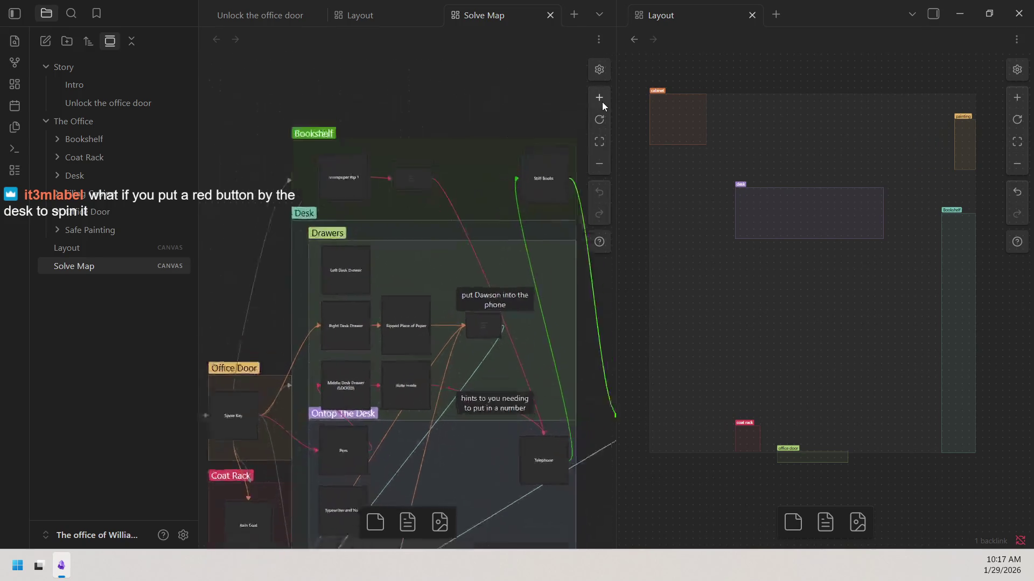
{"action": "scroll", "coordinate": [394, 163], "scroll_direction": "up", "scroll_amount": 1}
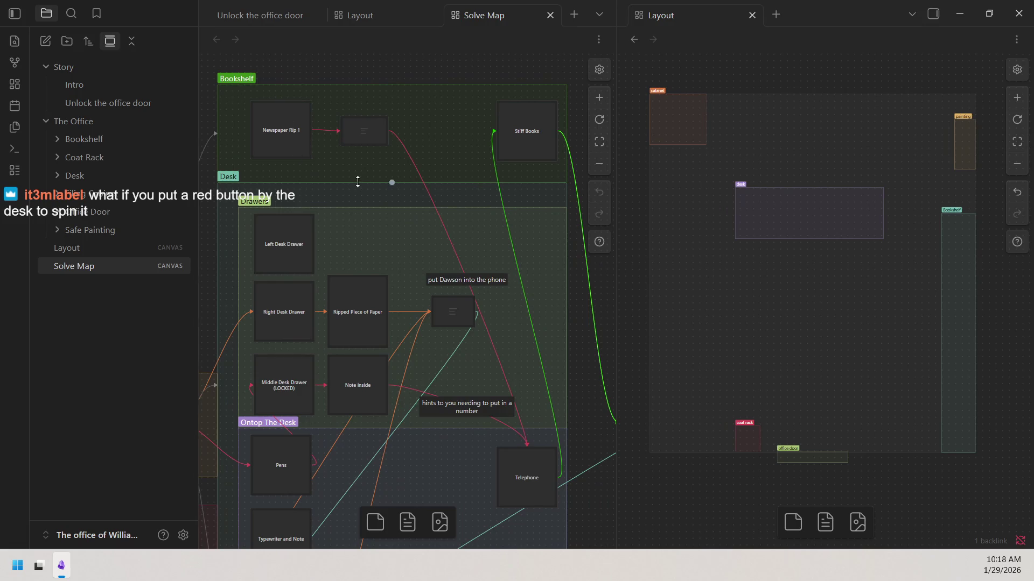
{"action": "scroll", "coordinate": [369, 147], "scroll_direction": "down", "scroll_amount": 1}
{"action": "scroll", "coordinate": [316, 147], "scroll_direction": "down", "scroll_amount": 1}
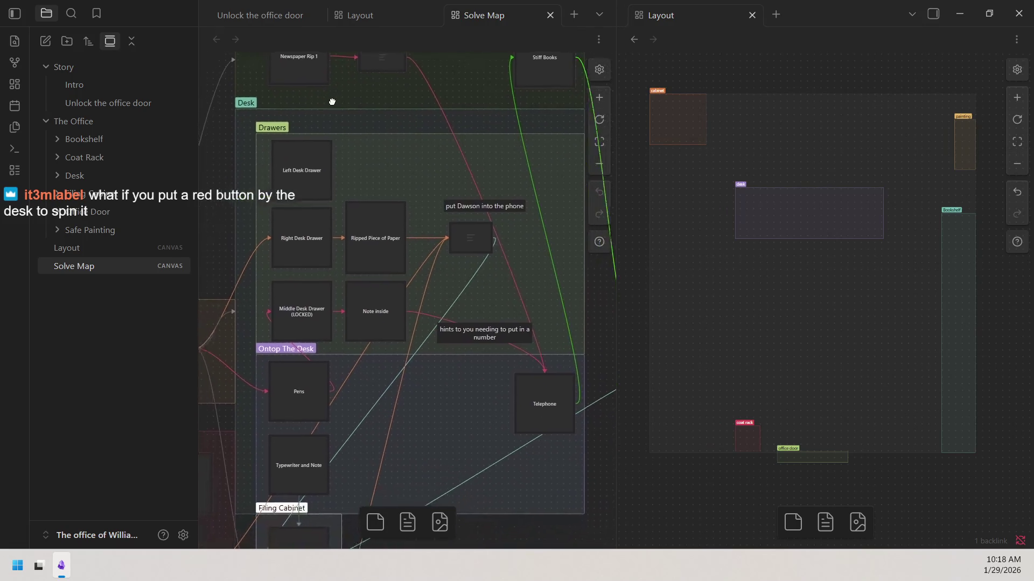
{"action": "left_click_drag", "start_coordinate": [458, 274], "coordinate": [420, 219]}
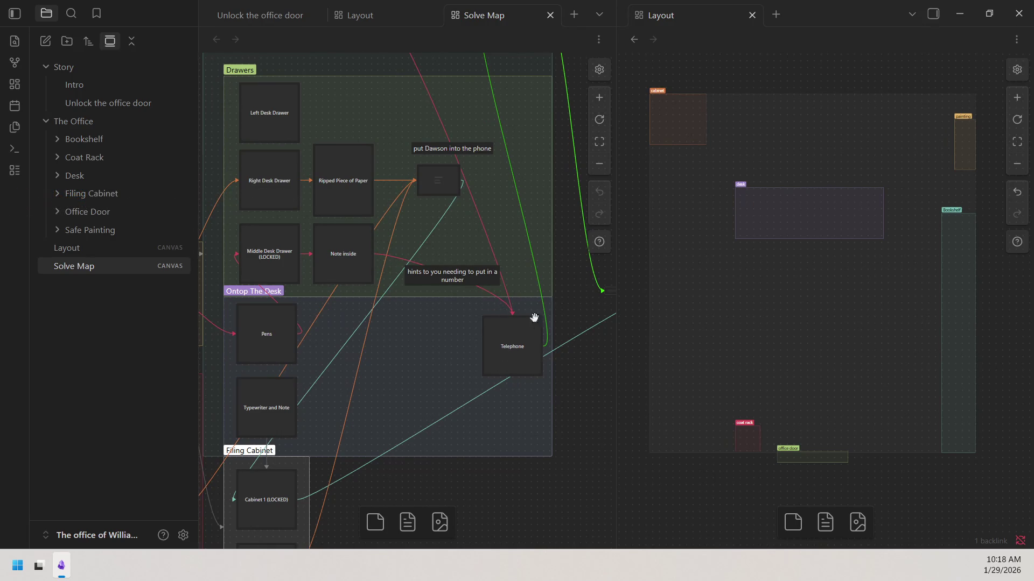
{"action": "left_click", "coordinate": [598, 98]}
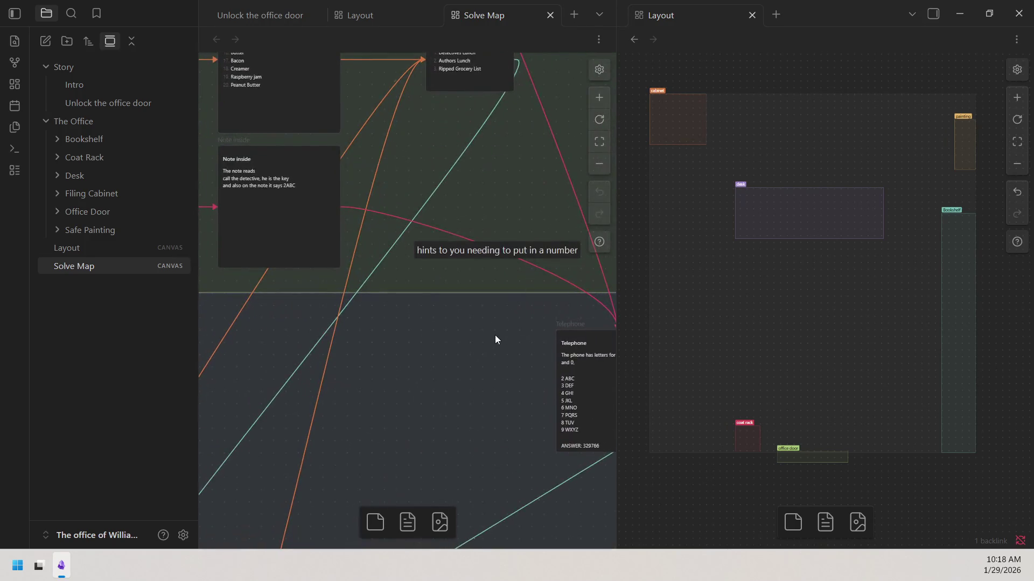
{"action": "scroll", "coordinate": [495, 335], "scroll_direction": "up", "scroll_amount": 3}
{"action": "scroll", "coordinate": [430, 295], "scroll_direction": "right", "scroll_amount": 2}
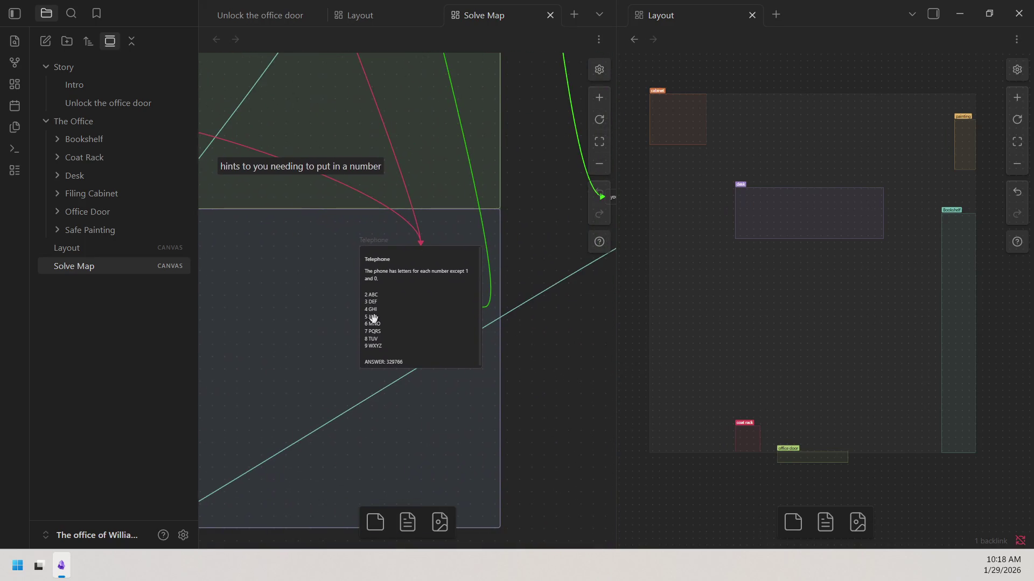
{"action": "left_click", "coordinate": [603, 166]}
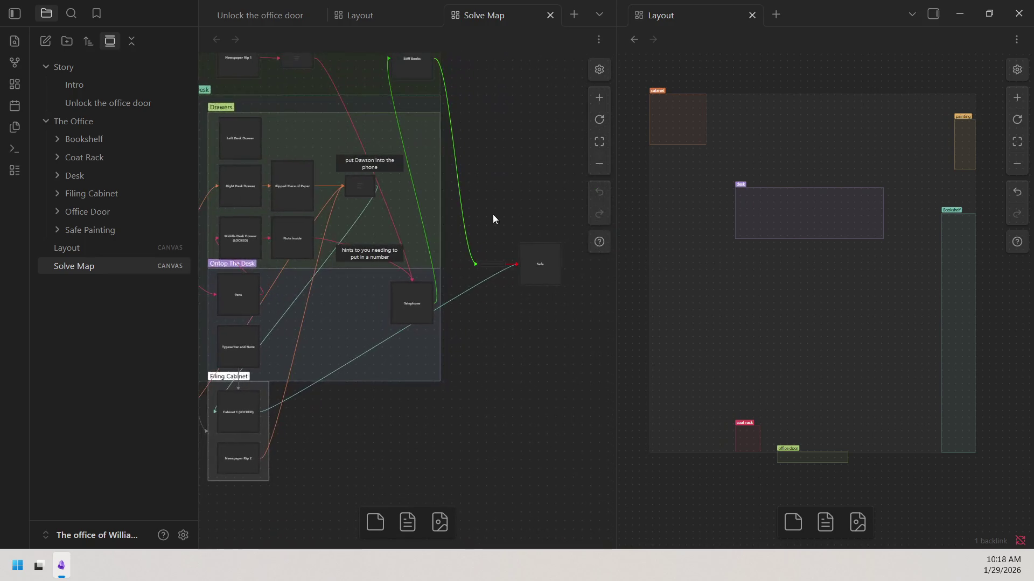
{"action": "left_click_drag", "start_coordinate": [490, 219], "coordinate": [521, 303]}
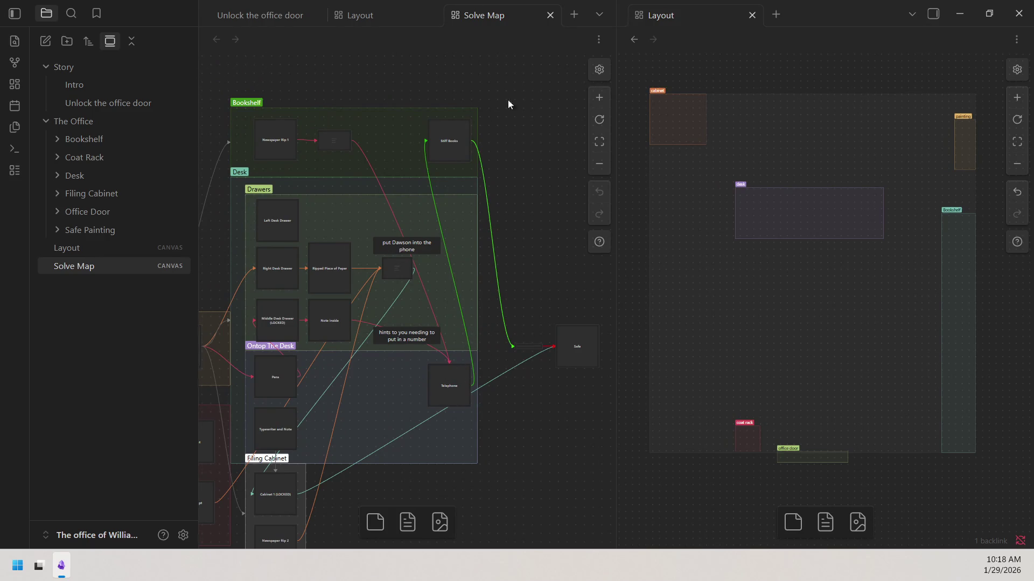
Review the Stiff Books, Bookshelf, Desk, Drawers and Ontop The Desk groups.
{"action": "left_click", "coordinate": [601, 100]}
{"action": "scroll", "coordinate": [487, 218], "scroll_direction": "up", "scroll_amount": 3}
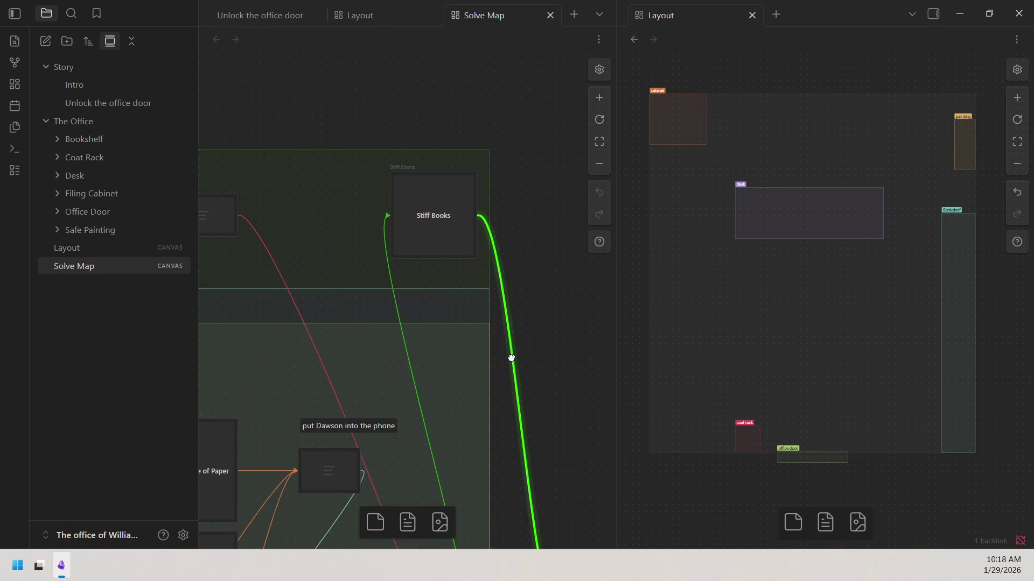
{"action": "left_click", "coordinate": [599, 164]}
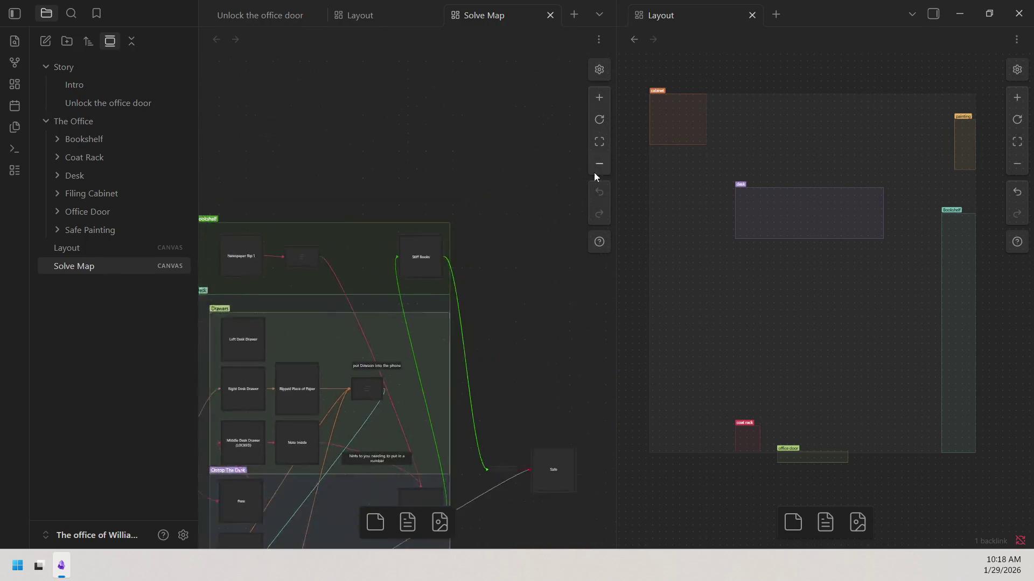
{"action": "left_click_drag", "start_coordinate": [565, 169], "coordinate": [573, 152]}
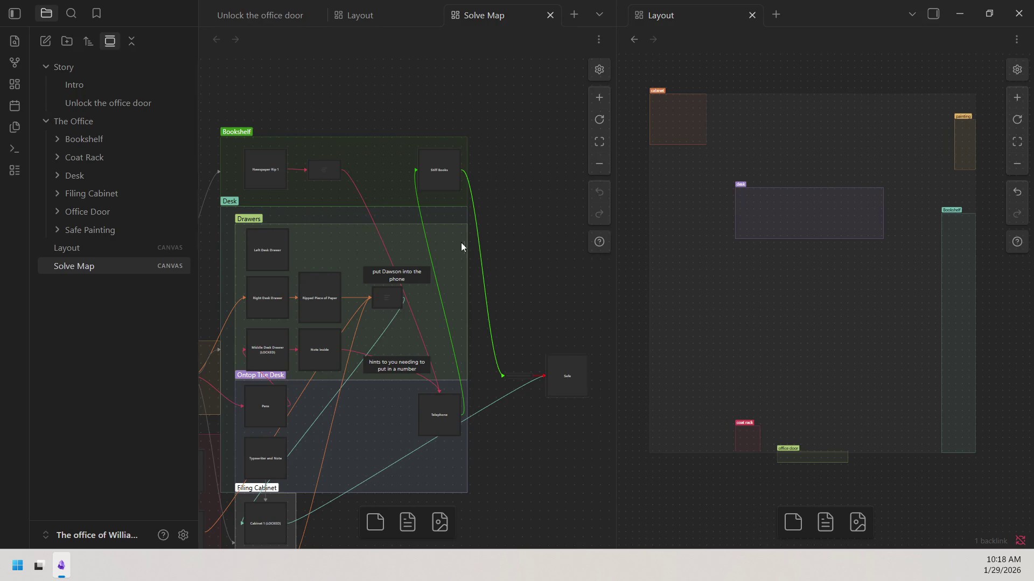
{"action": "left_click", "coordinate": [599, 97]}
{"action": "left_click_drag", "start_coordinate": [405, 378], "coordinate": [589, 296]}
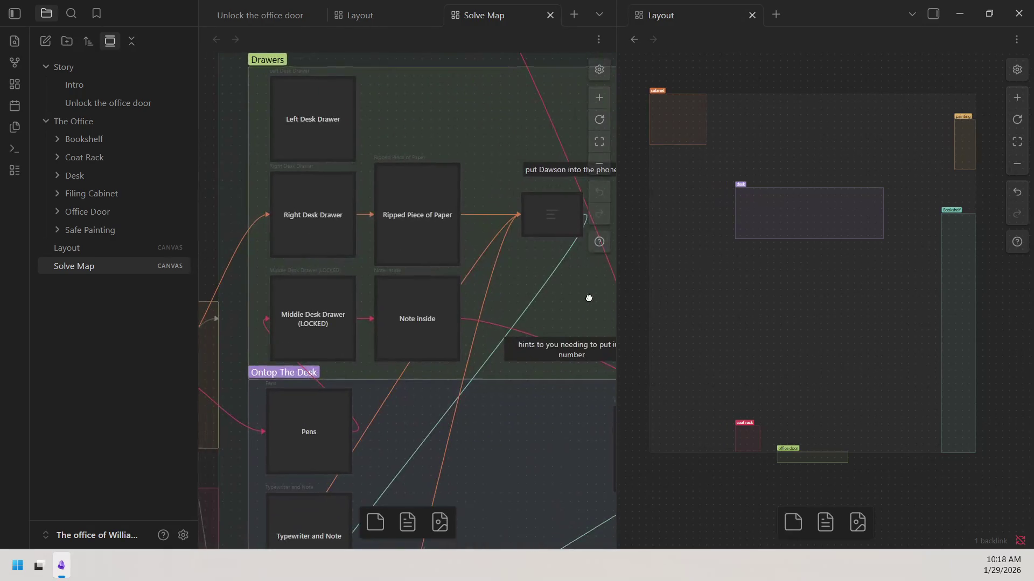
Bring up the options for the Note inside card.
{"action": "left_click", "coordinate": [441, 296]}
{"action": "right_click", "coordinate": [444, 297]}
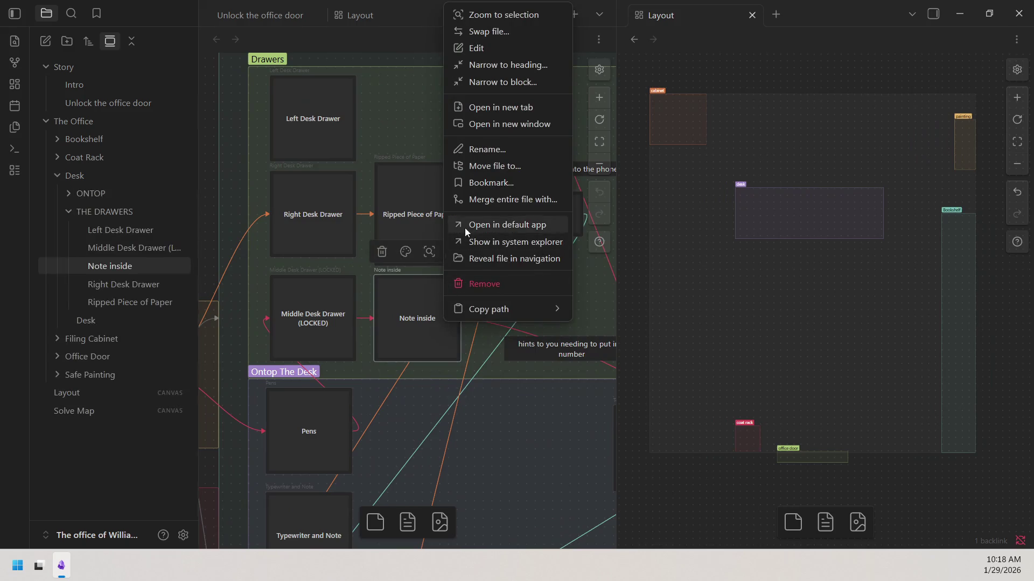
Edit the Note inside card and delete the words 'and also'.
{"action": "left_click", "coordinate": [496, 17]}
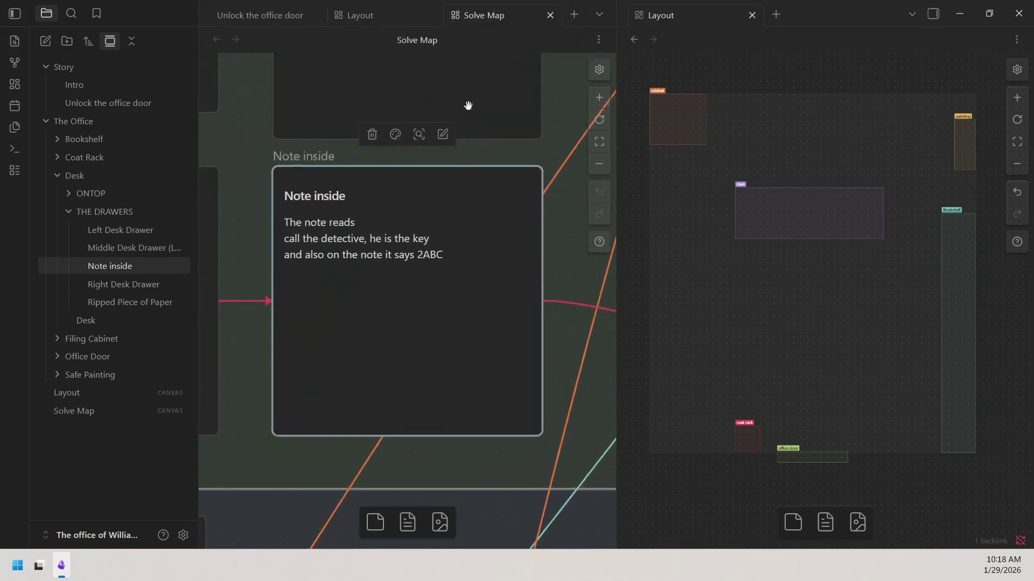
{"action": "left_click", "coordinate": [556, 262]}
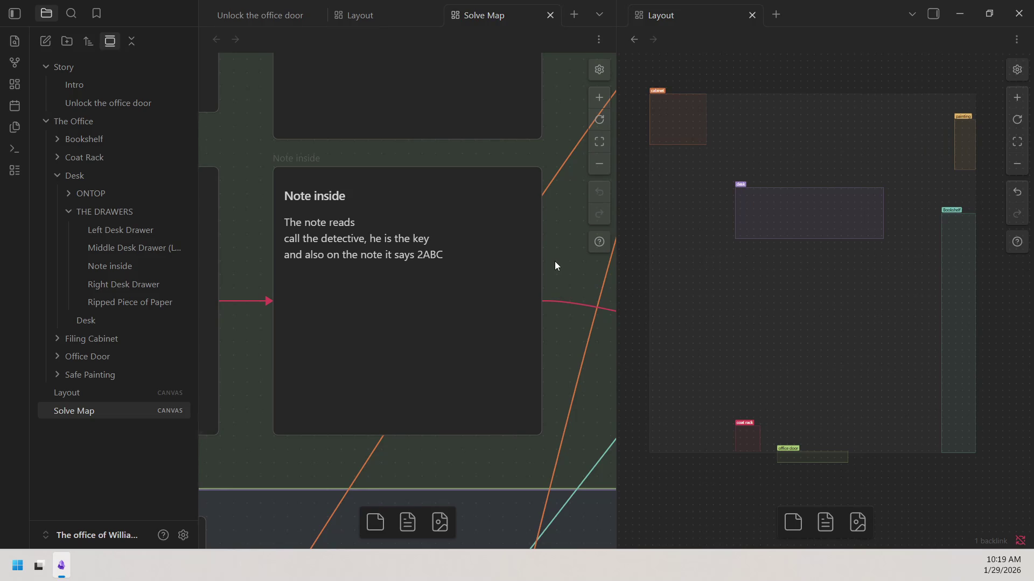
{"action": "left_click", "coordinate": [328, 253]}
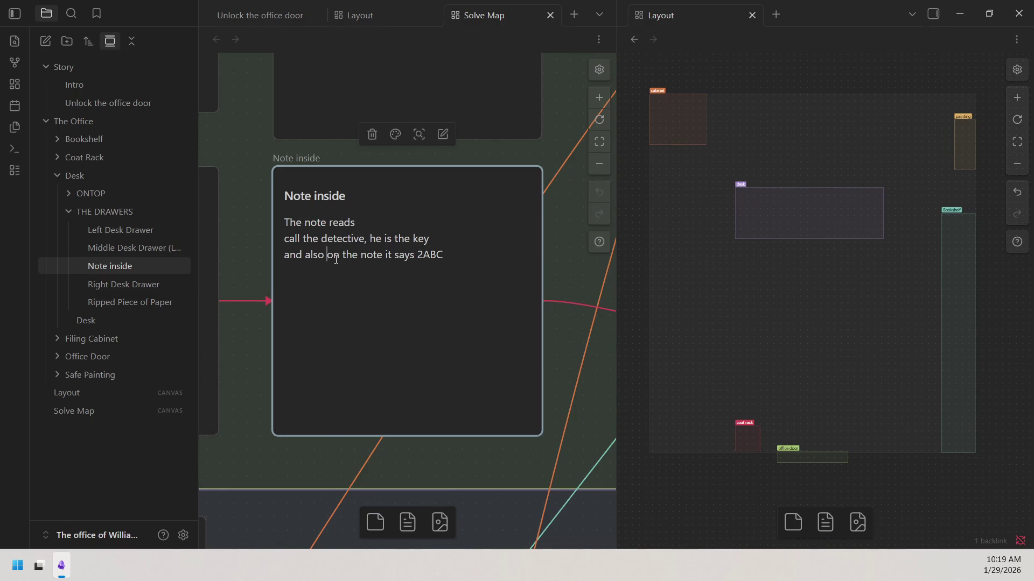
{"action": "left_click_drag", "start_coordinate": [327, 255], "coordinate": [283, 257]}
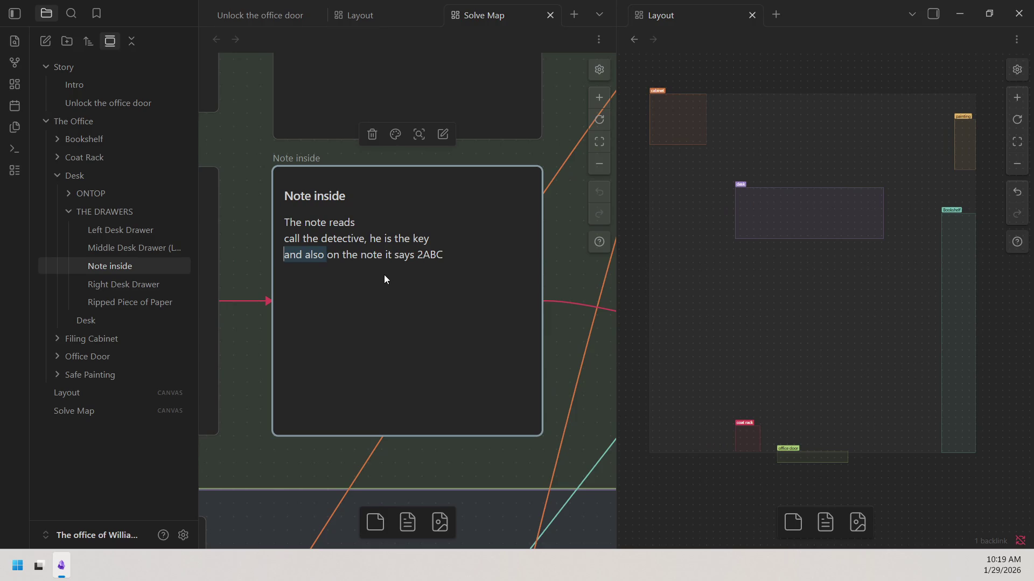
{"action": "key", "text": "BackSpace"}
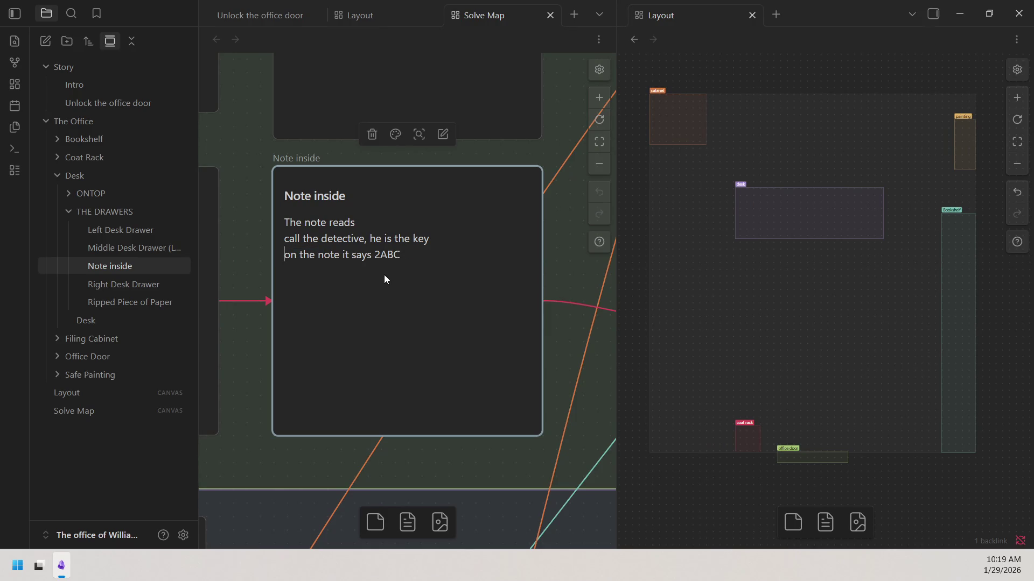
Remove 'the note' from line three so it reads 'and in small text it says 2ABC'.
{"action": "left_click", "coordinate": [372, 255]}
{"action": "double_click", "coordinate": [291, 258]}
{"action": "type", "text": "and in small te"}
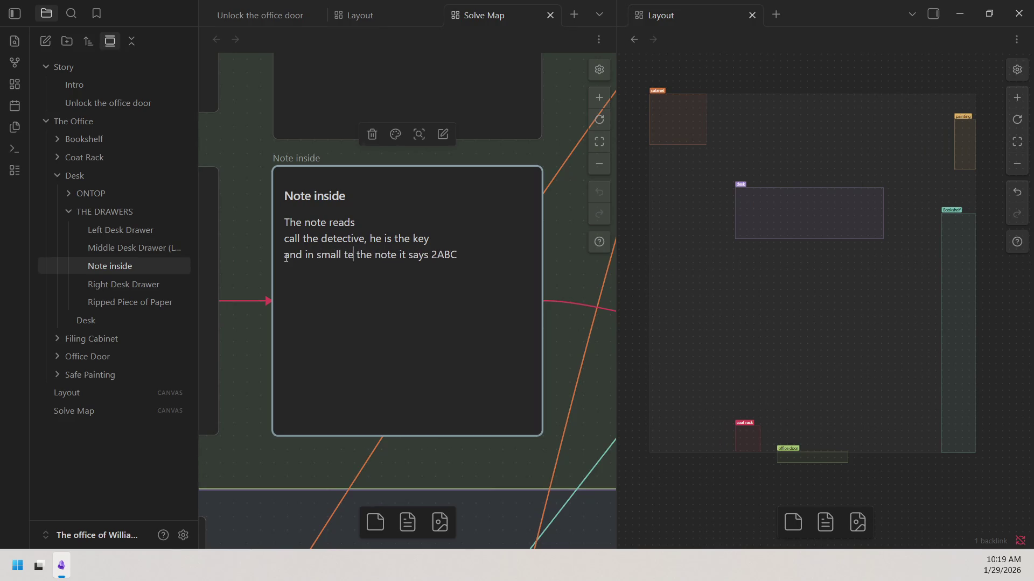
{"action": "type", "text": "xt"}
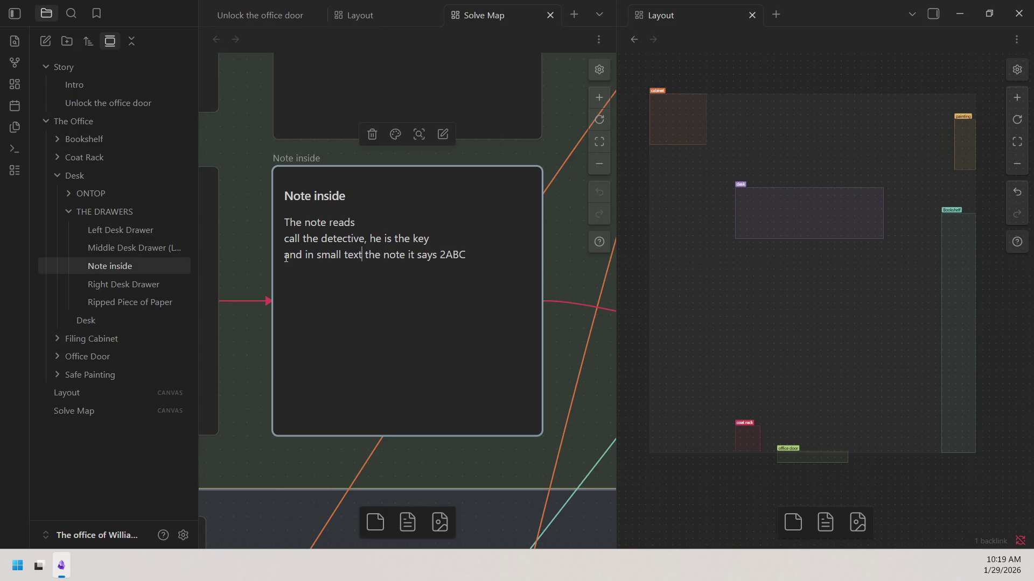
{"action": "left_click_drag", "start_coordinate": [437, 257], "coordinate": [368, 256]}
{"action": "left_click", "coordinate": [402, 255]}
{"action": "left_click", "coordinate": [368, 256]}
{"action": "left_click_drag", "start_coordinate": [407, 255], "coordinate": [365, 256]}
{"action": "key", "text": "BackSpace"}
{"action": "key", "text": "BackSpace"}
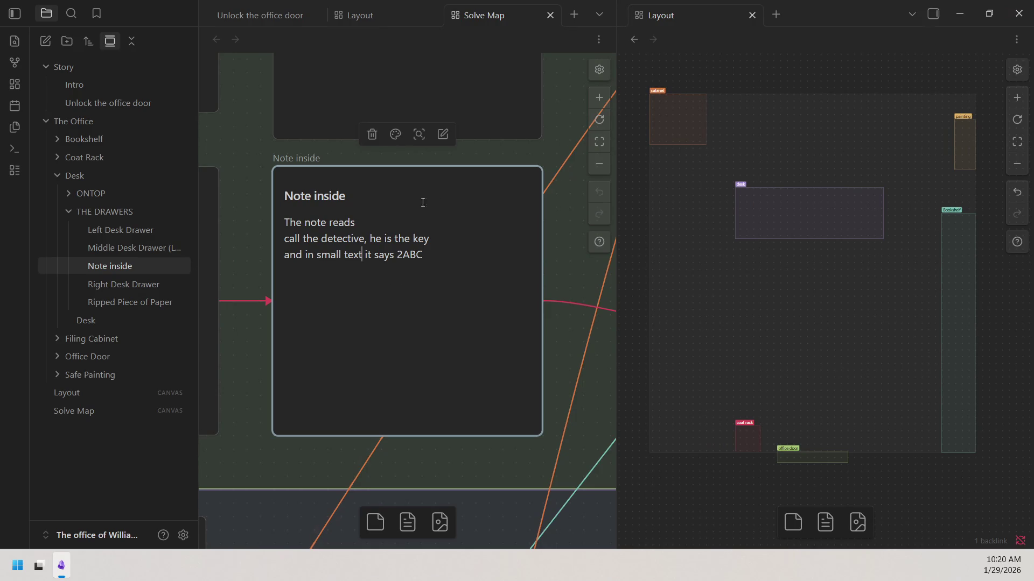
{"action": "left_click_drag", "start_coordinate": [397, 256], "coordinate": [428, 257]}
{"action": "scroll", "coordinate": [591, 156], "scroll_direction": "down", "scroll_amount": 3}
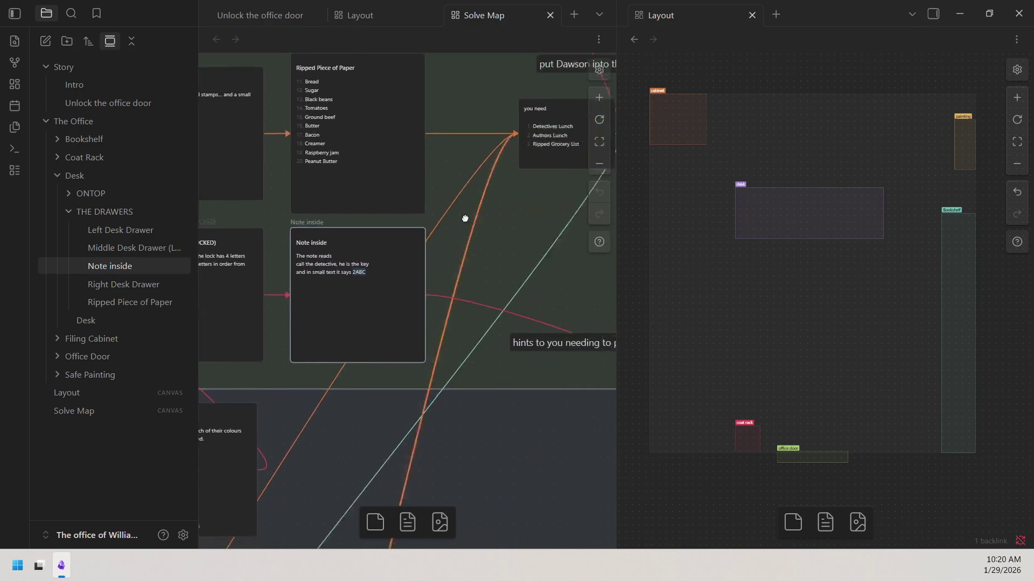
{"action": "scroll", "coordinate": [430, 280], "scroll_direction": "right", "scroll_amount": 3}
{"action": "scroll", "coordinate": [363, 201], "scroll_direction": "up", "scroll_amount": 2}
{"action": "left_click", "coordinate": [599, 97]}
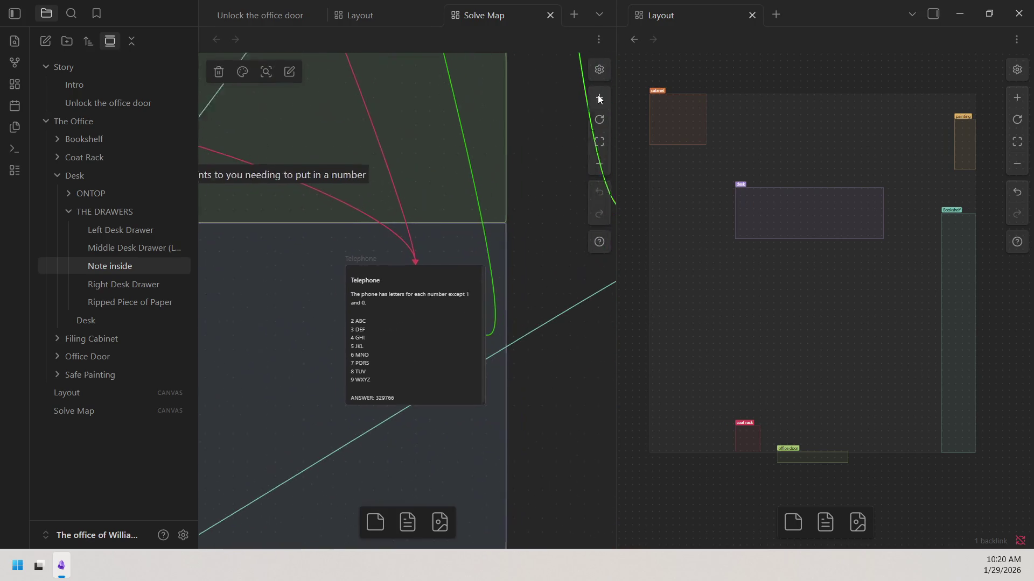
{"action": "left_click", "coordinate": [433, 221]}
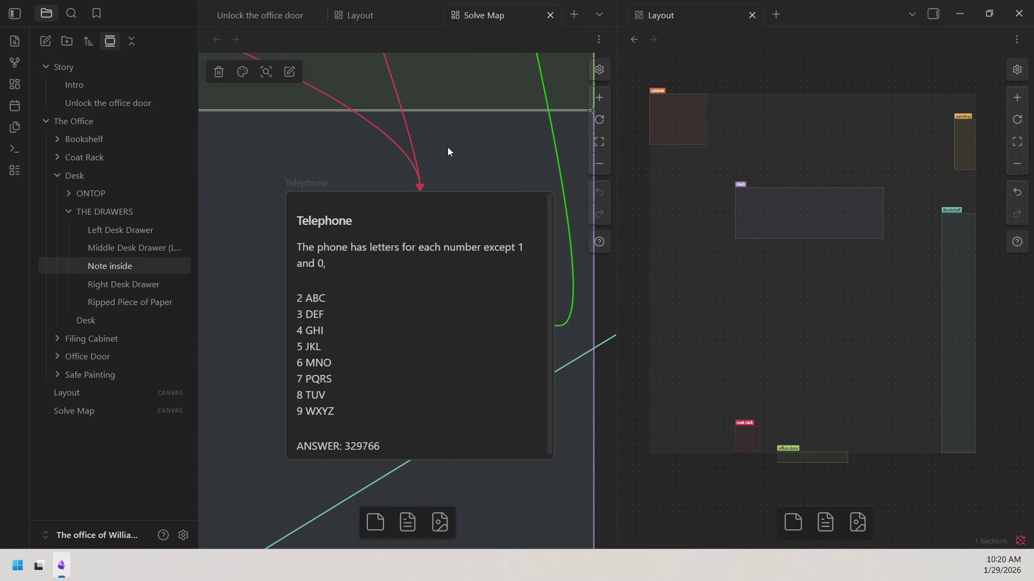
{"action": "left_click", "coordinate": [599, 164]}
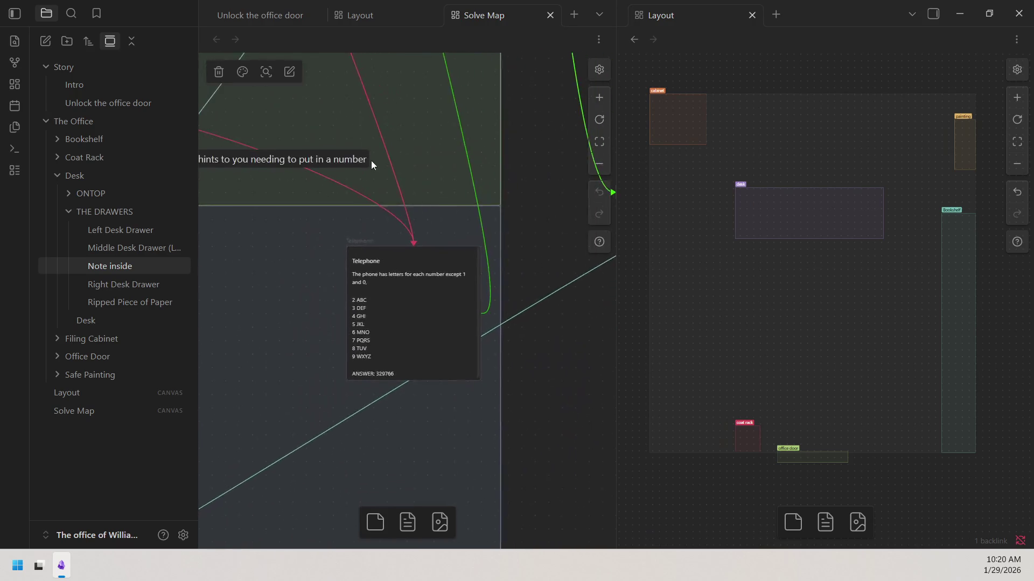
{"action": "scroll", "coordinate": [397, 189], "scroll_direction": "up", "scroll_amount": 3}
{"action": "scroll", "coordinate": [356, 185], "scroll_direction": "up", "scroll_amount": 2}
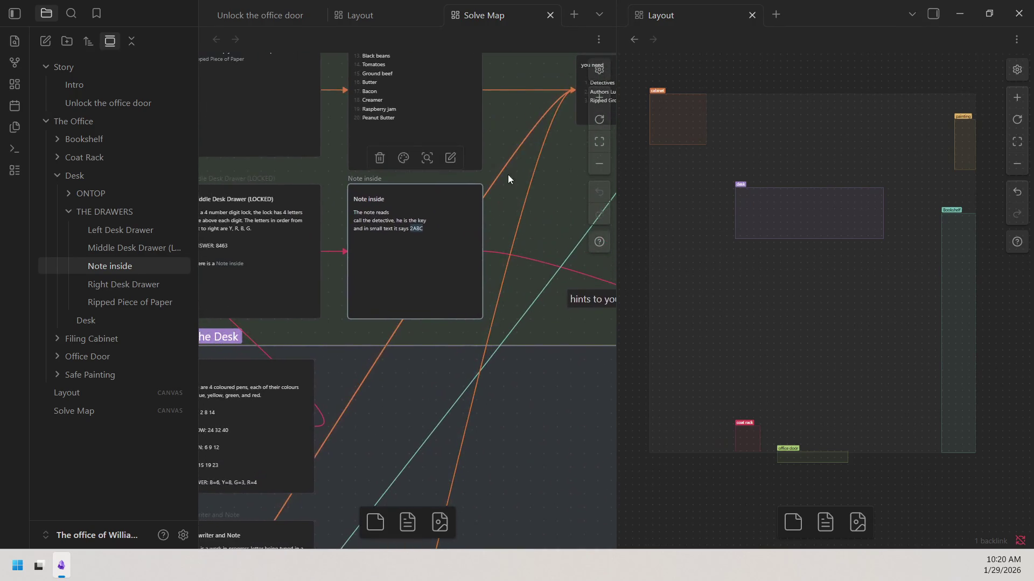
{"action": "left_click", "coordinate": [605, 96]}
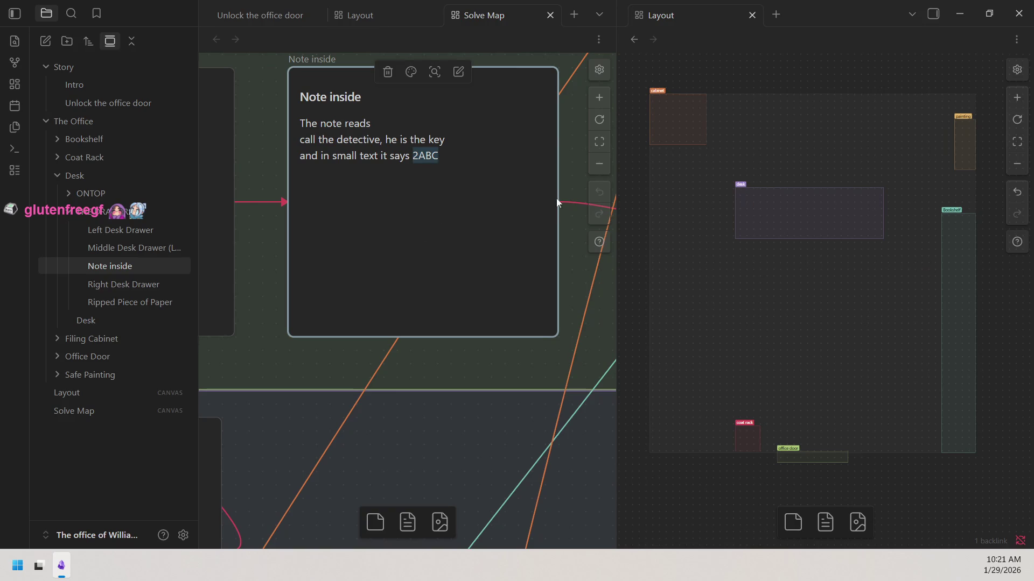
{"action": "left_click_drag", "start_coordinate": [576, 184], "coordinate": [545, 232]}
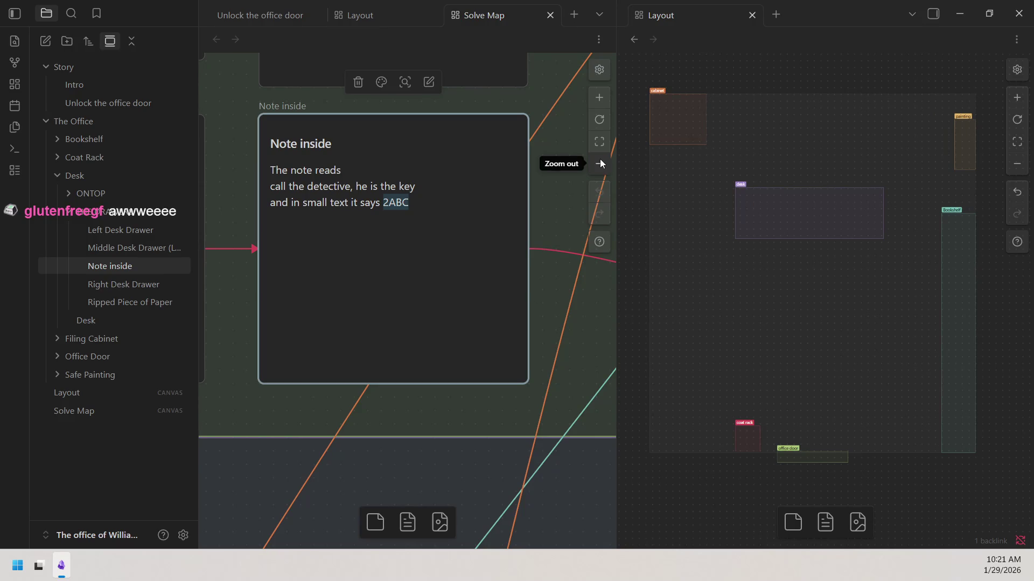
{"action": "left_click_drag", "start_coordinate": [547, 298], "coordinate": [515, 293]}
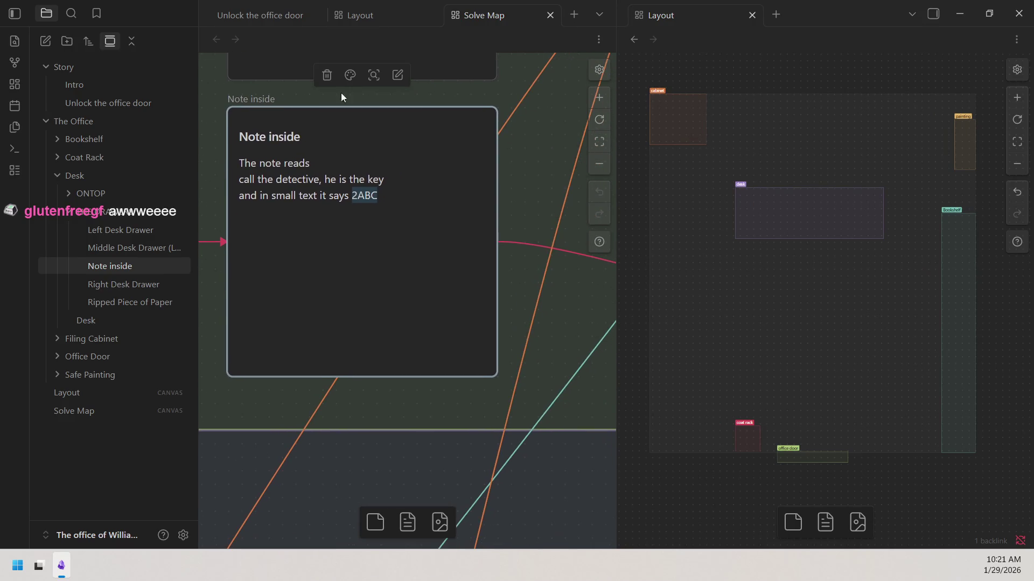
{"action": "left_click_drag", "start_coordinate": [240, 178], "coordinate": [319, 179]}
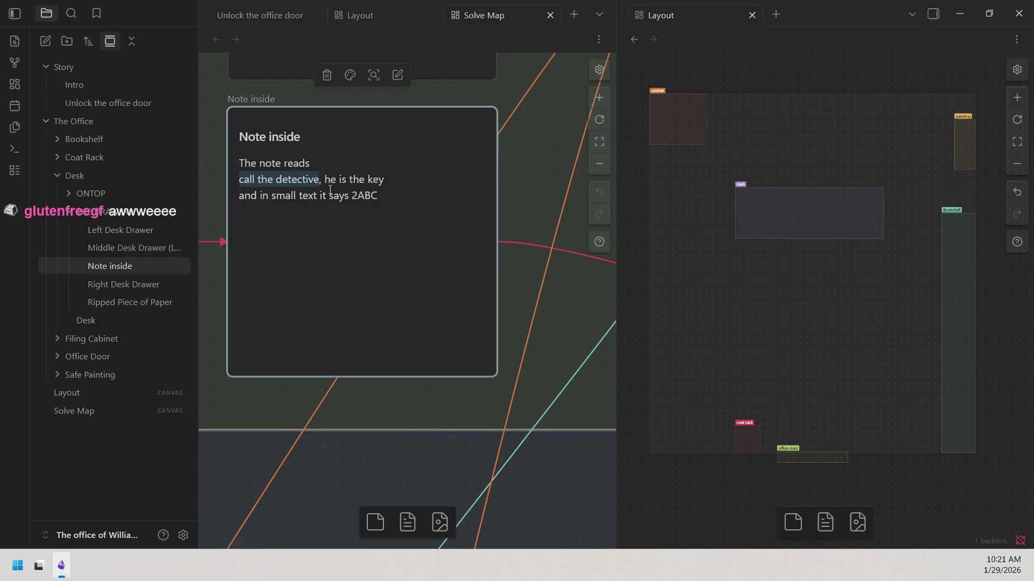
{"action": "left_click_drag", "start_coordinate": [325, 180], "coordinate": [386, 179]}
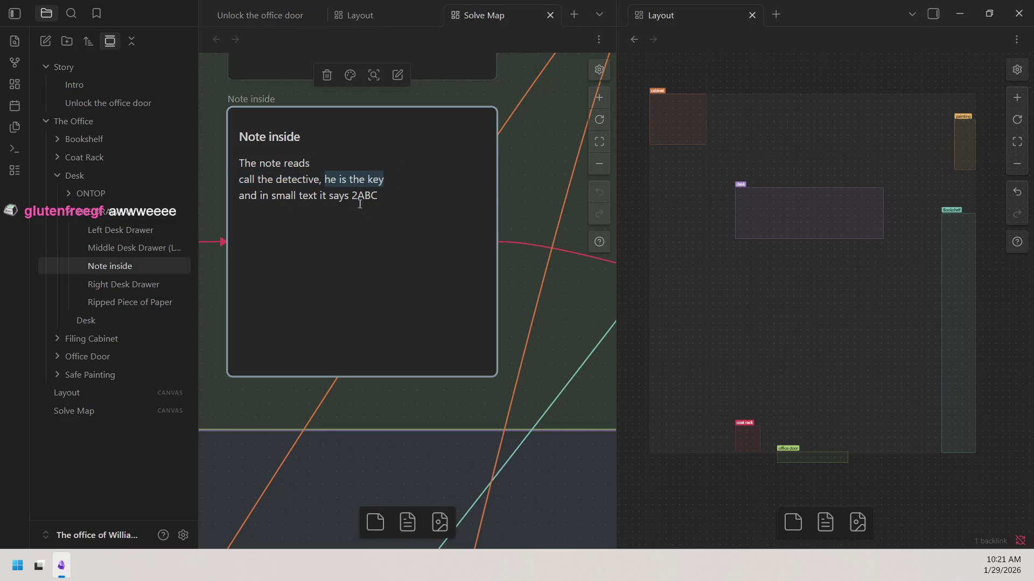
{"action": "left_click_drag", "start_coordinate": [353, 196], "coordinate": [408, 203]}
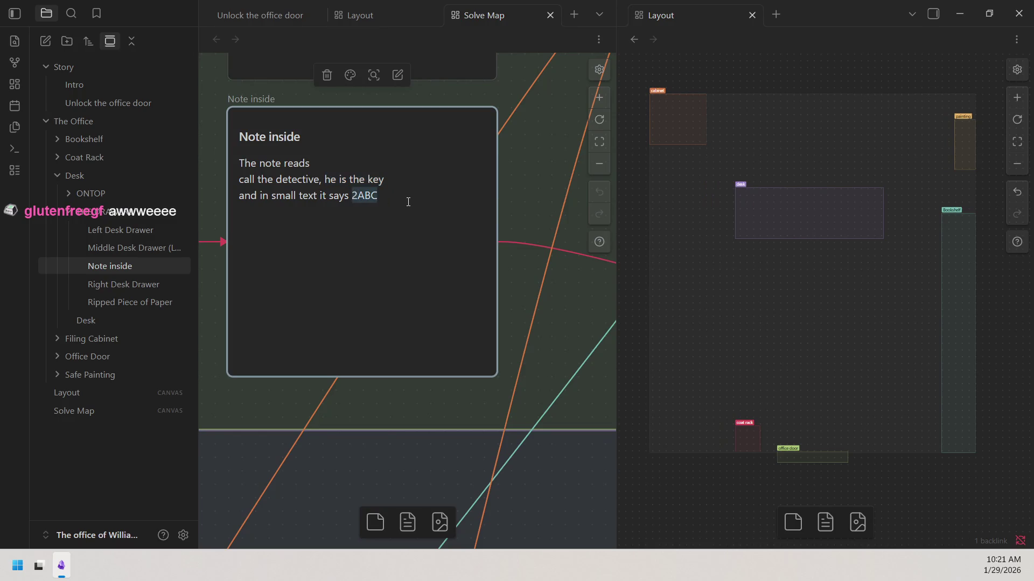
{"action": "left_click", "coordinate": [599, 164]}
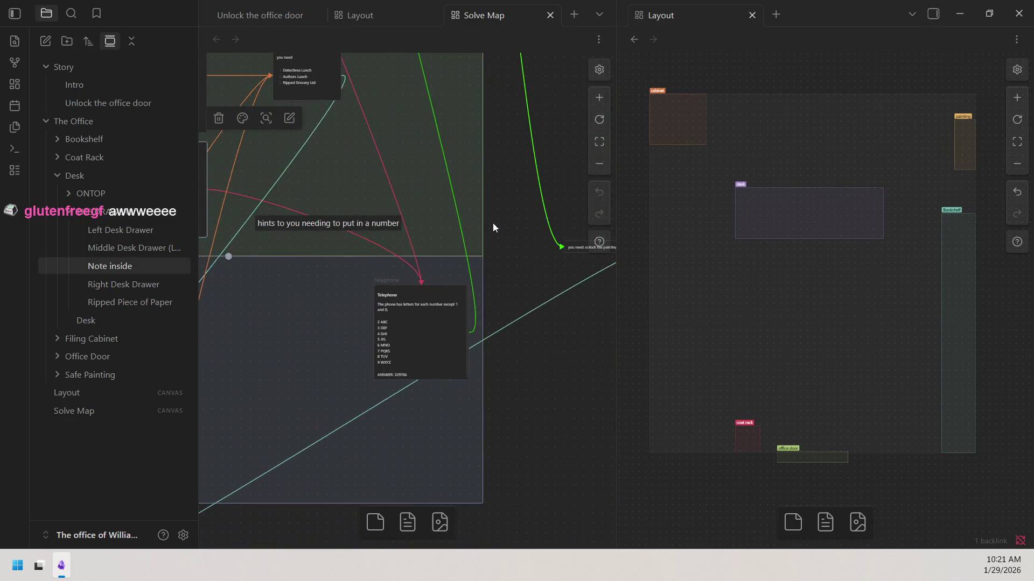
{"action": "left_click", "coordinate": [599, 98]}
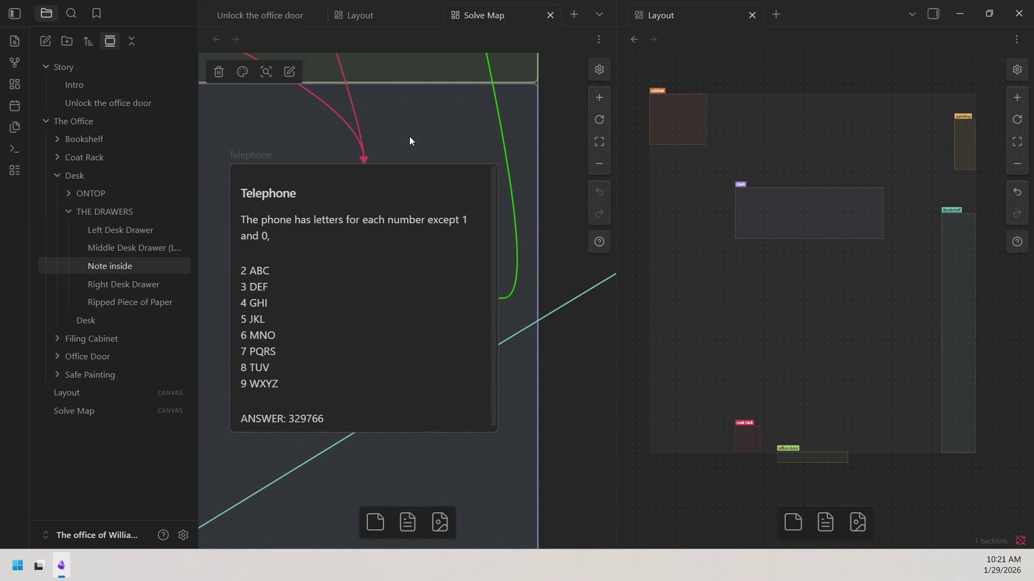
{"action": "scroll", "coordinate": [441, 138], "scroll_direction": "up", "scroll_amount": 1}
{"action": "scroll", "coordinate": [447, 138], "scroll_direction": "up", "scroll_amount": 1}
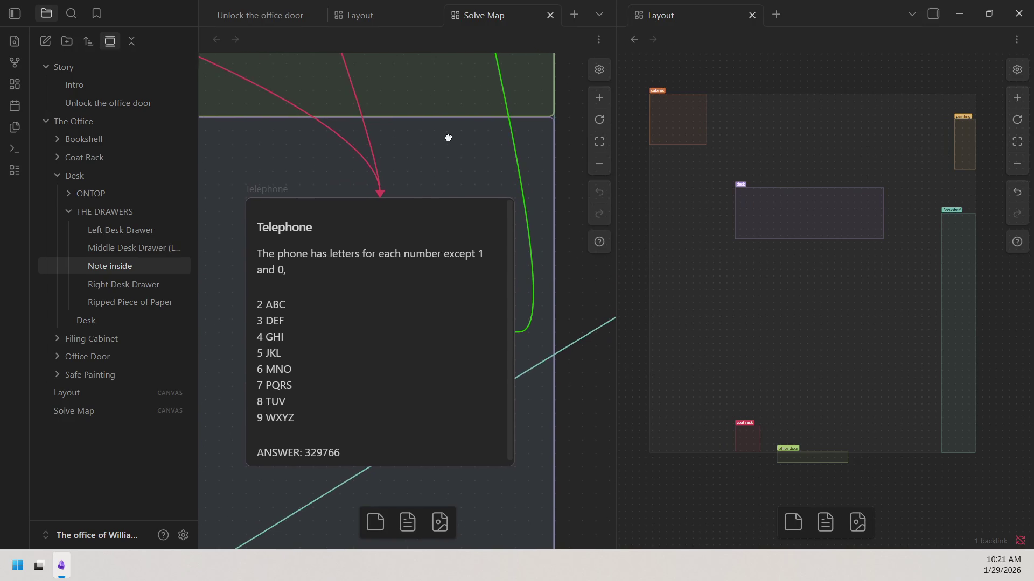
{"action": "left_click", "coordinate": [599, 163]}
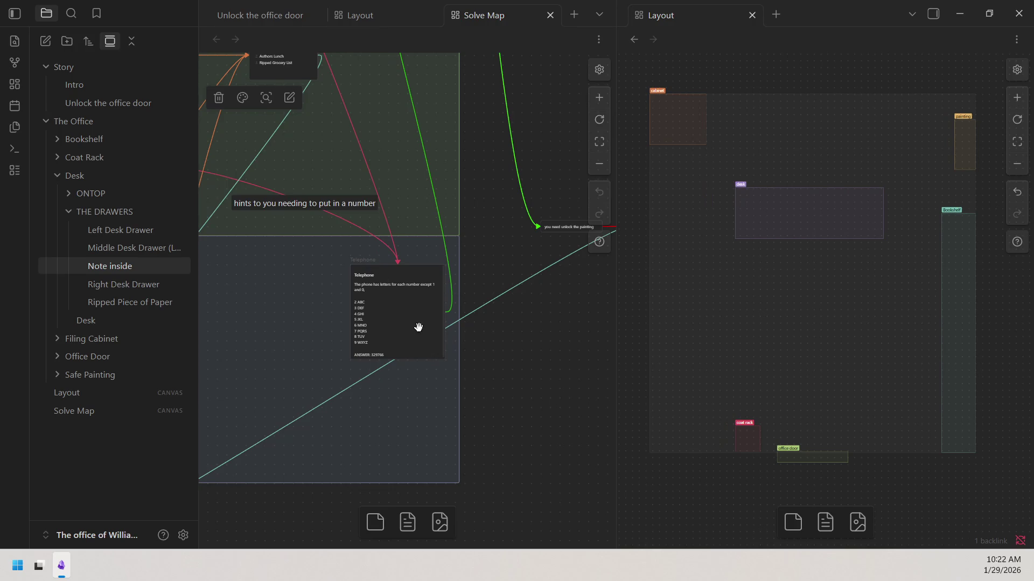
{"action": "scroll", "coordinate": [496, 275], "scroll_direction": "up", "scroll_amount": 1}
{"action": "scroll", "coordinate": [444, 439], "scroll_direction": "up", "scroll_amount": 3}
{"action": "scroll", "coordinate": [445, 438], "scroll_direction": "up", "scroll_amount": 2}
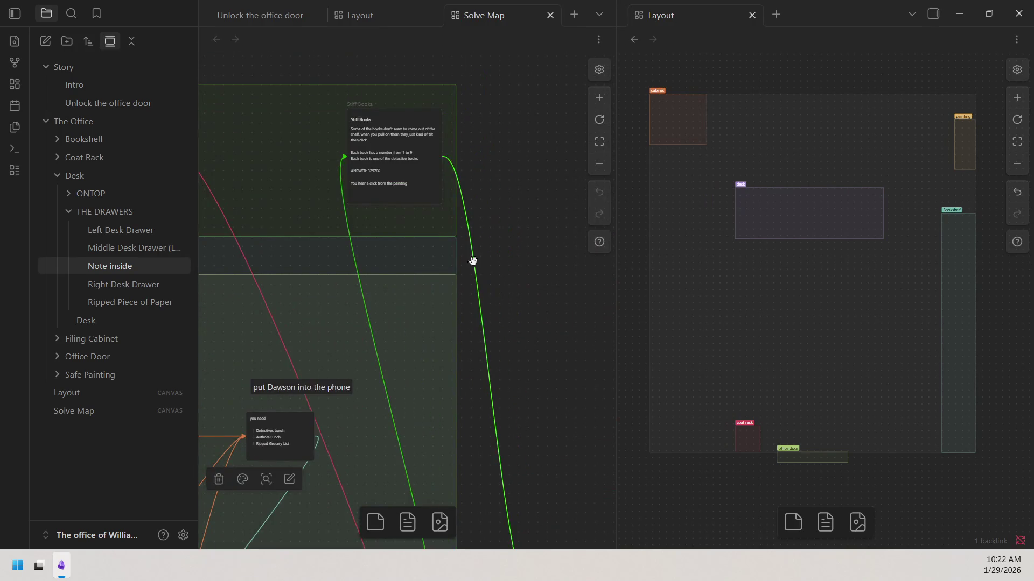
{"action": "left_click", "coordinate": [594, 103]}
{"action": "scroll", "coordinate": [543, 361], "scroll_direction": "up", "scroll_amount": 3}
{"action": "left_click", "coordinate": [542, 361]}
{"action": "scroll", "coordinate": [549, 339], "scroll_direction": "up", "scroll_amount": 1}
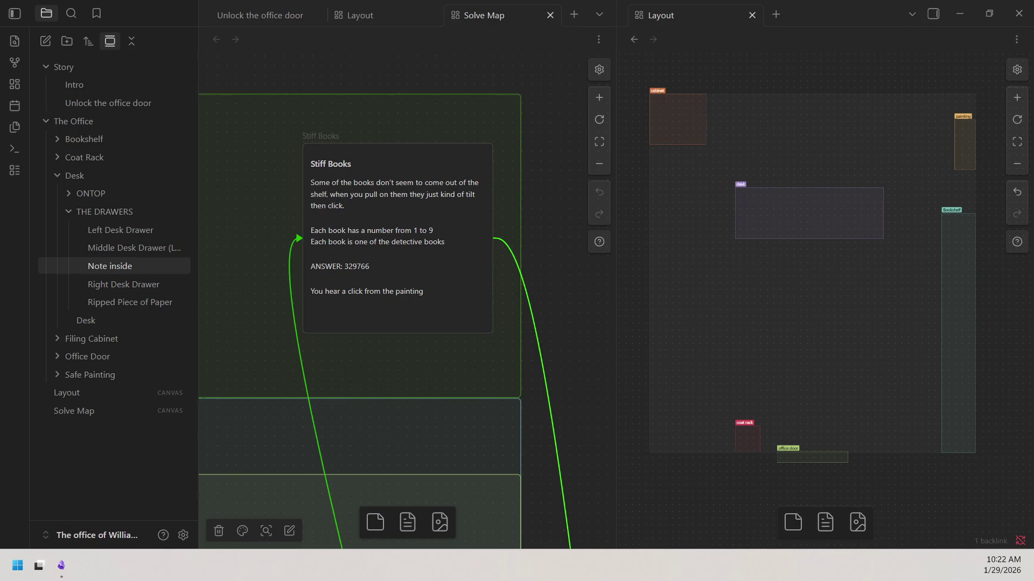
{"action": "left_click", "coordinate": [554, 281]}
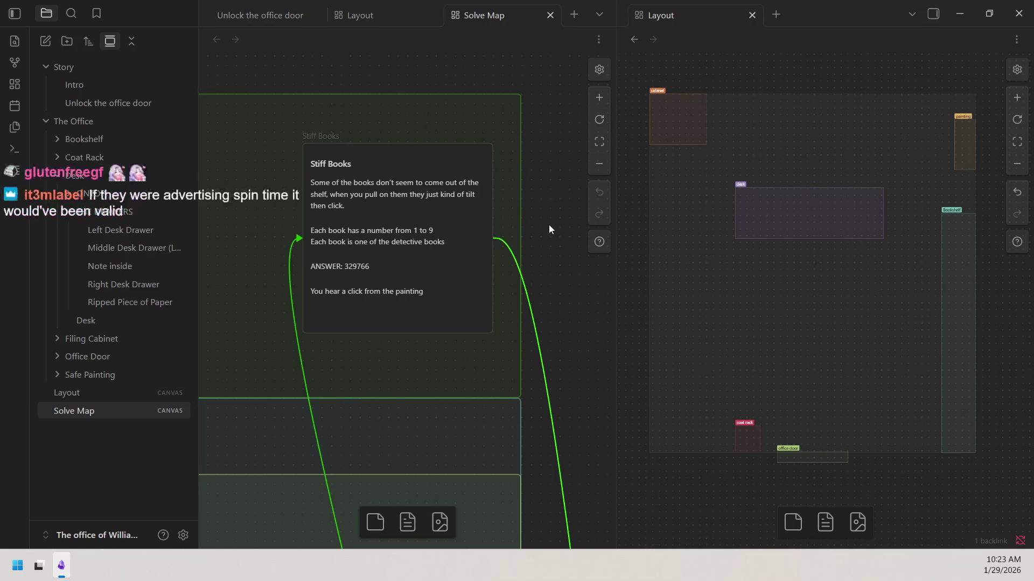
{"action": "left_click", "coordinate": [607, 158]}
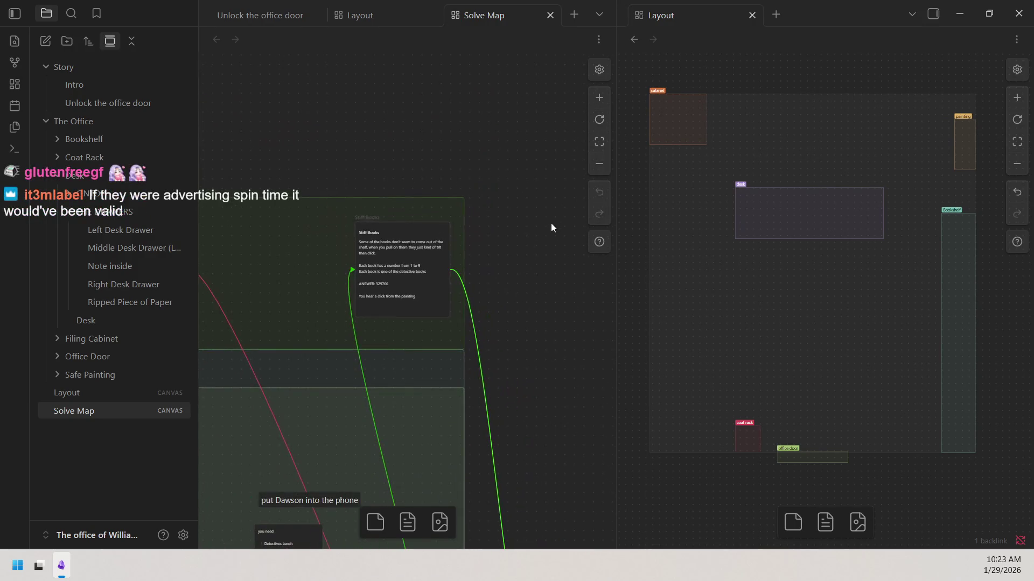
{"action": "scroll", "coordinate": [551, 223], "scroll_direction": "down", "scroll_amount": 3}
{"action": "scroll", "coordinate": [539, 127], "scroll_direction": "down", "scroll_amount": 3}
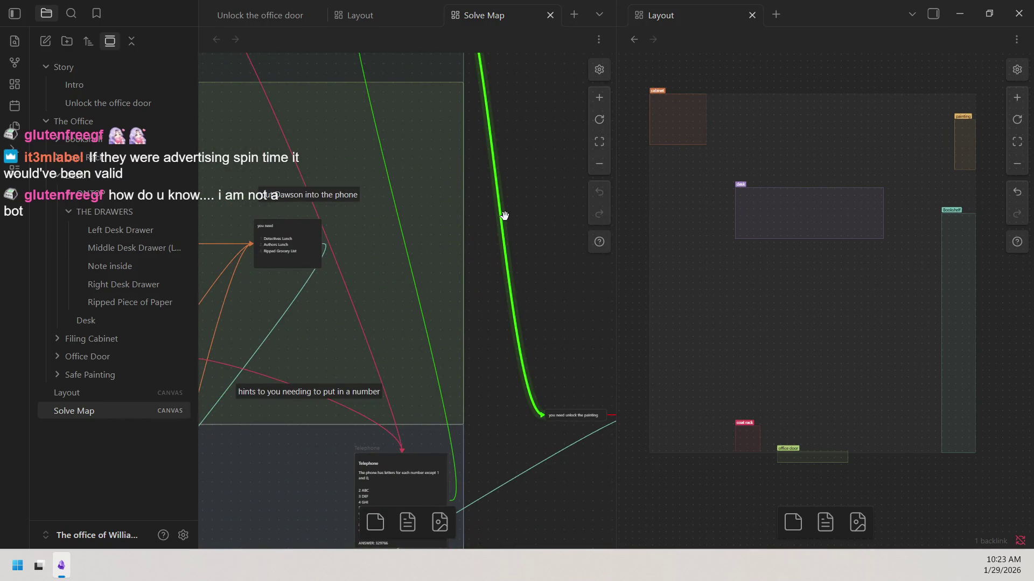
{"action": "scroll", "coordinate": [503, 219], "scroll_direction": "down", "scroll_amount": 2}
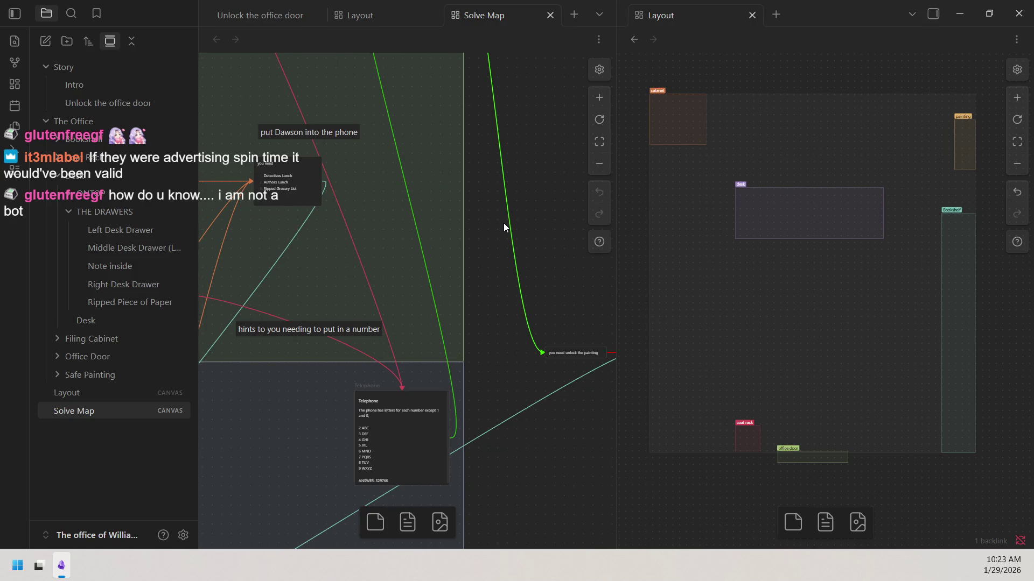
{"action": "scroll", "coordinate": [501, 285], "scroll_direction": "left", "scroll_amount": 1}
{"action": "scroll", "coordinate": [555, 304], "scroll_direction": "down", "scroll_amount": 2}
{"action": "scroll", "coordinate": [555, 304], "scroll_direction": "up", "scroll_amount": 2}
{"action": "scroll", "coordinate": [555, 303], "scroll_direction": "left", "scroll_amount": 1}
{"action": "scroll", "coordinate": [556, 305], "scroll_direction": "left", "scroll_amount": 2}
{"action": "scroll", "coordinate": [556, 304], "scroll_direction": "up", "scroll_amount": 1}
{"action": "scroll", "coordinate": [403, 331], "scroll_direction": "left", "scroll_amount": 2}
{"action": "scroll", "coordinate": [404, 331], "scroll_direction": "down", "scroll_amount": 1}
{"action": "scroll", "coordinate": [407, 328], "scroll_direction": "left", "scroll_amount": 1}
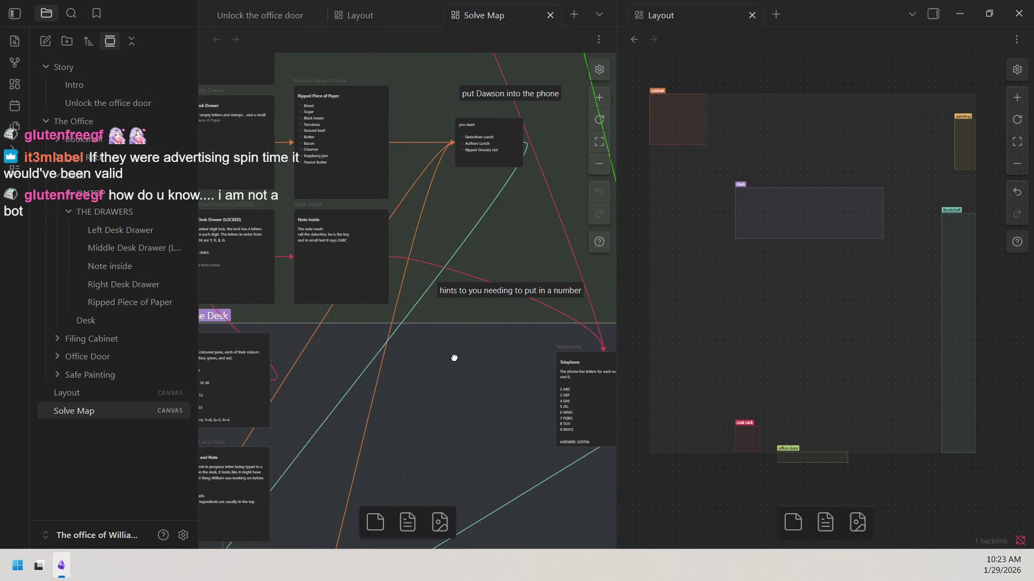
{"action": "scroll", "coordinate": [420, 368], "scroll_direction": "left", "scroll_amount": 2}
{"action": "scroll", "coordinate": [420, 367], "scroll_direction": "down", "scroll_amount": 1}
{"action": "scroll", "coordinate": [421, 364], "scroll_direction": "left", "scroll_amount": 2}
{"action": "scroll", "coordinate": [436, 355], "scroll_direction": "down", "scroll_amount": 1}
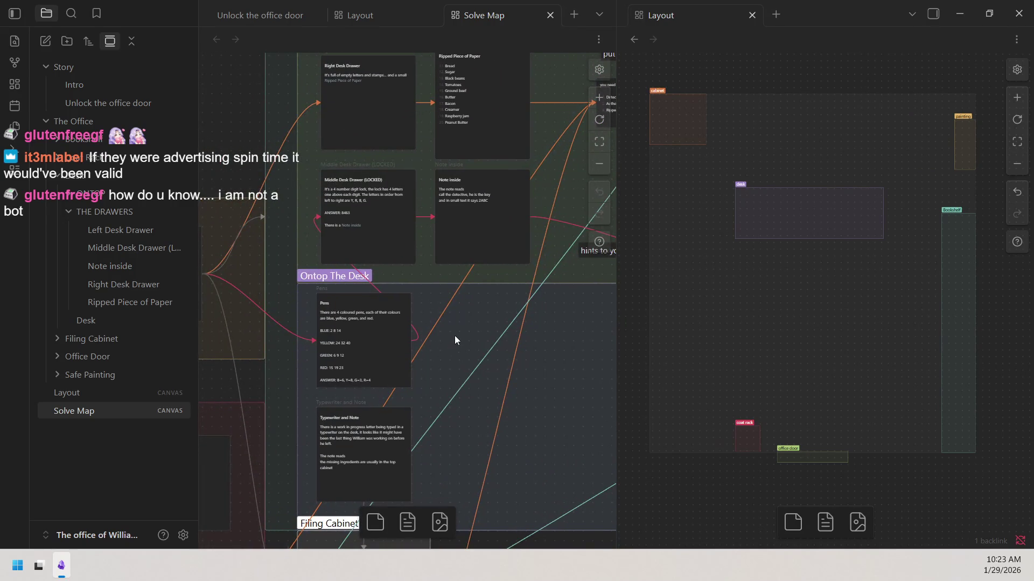
{"action": "scroll", "coordinate": [460, 326], "scroll_direction": "down", "scroll_amount": 3}
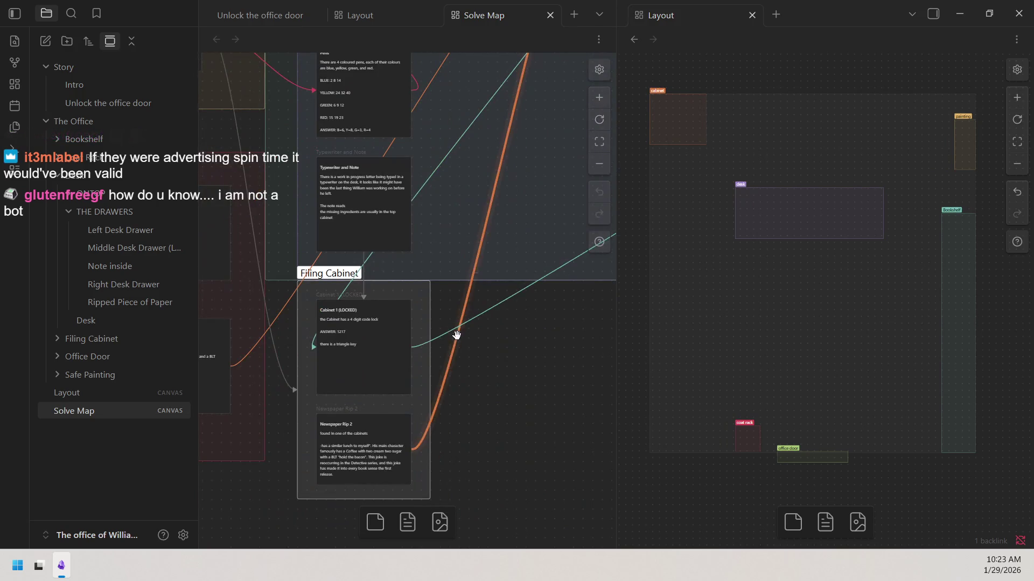
{"action": "scroll", "coordinate": [504, 369], "scroll_direction": "up", "scroll_amount": 3}
{"action": "scroll", "coordinate": [505, 368], "scroll_direction": "right", "scroll_amount": 2}
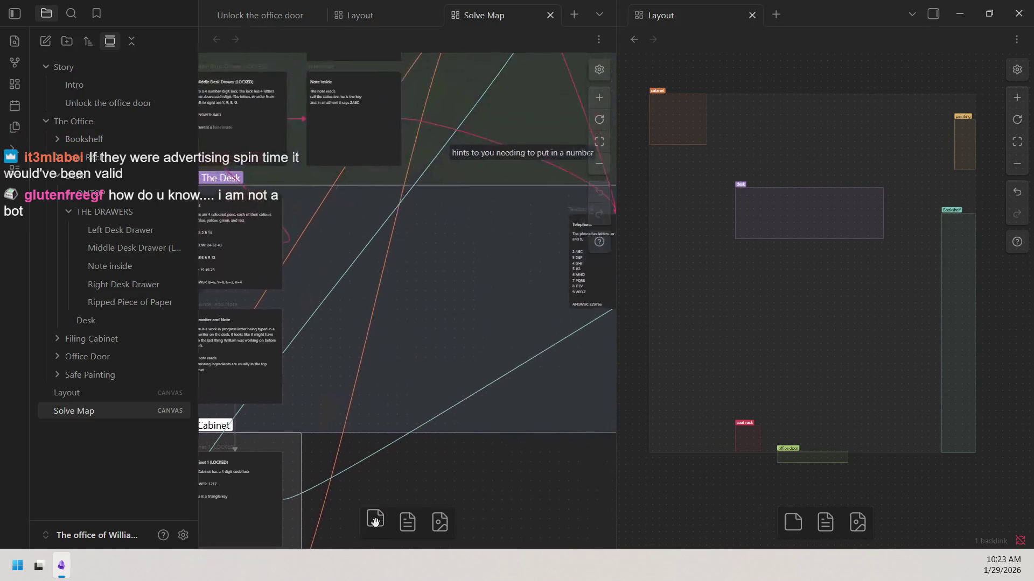
{"action": "scroll", "coordinate": [449, 355], "scroll_direction": "up", "scroll_amount": 2}
{"action": "left_click_drag", "start_coordinate": [448, 356], "coordinate": [366, 364]}
{"action": "scroll", "coordinate": [432, 392], "scroll_direction": "right", "scroll_amount": 1}
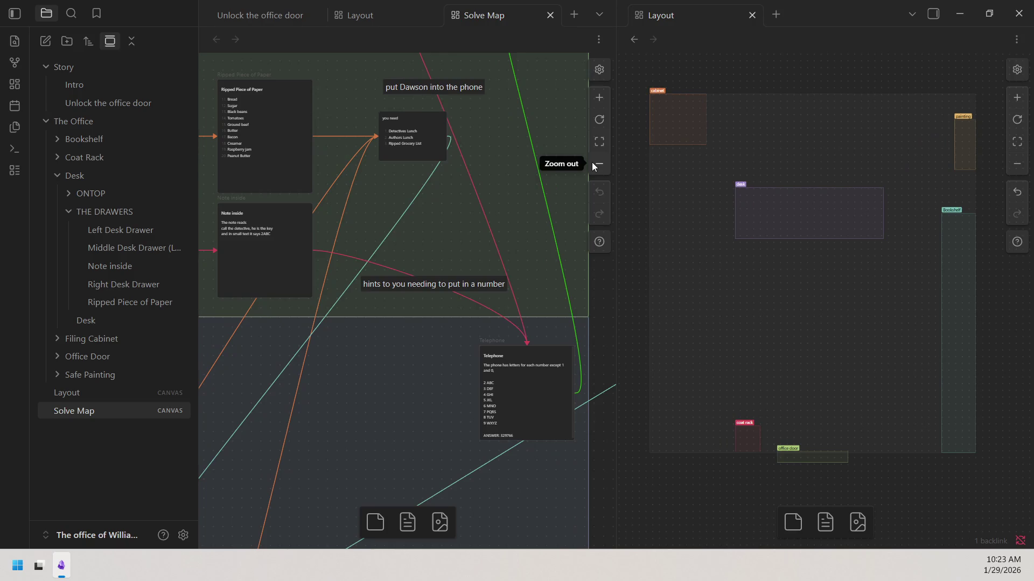
{"action": "mouse_move", "coordinate": [558, 195]}
{"action": "left_mouse_down"}
{"action": "mouse_move", "coordinate": [476, 289]}
{"action": "mouse_move", "coordinate": [511, 253]}
{"action": "left_mouse_up"}
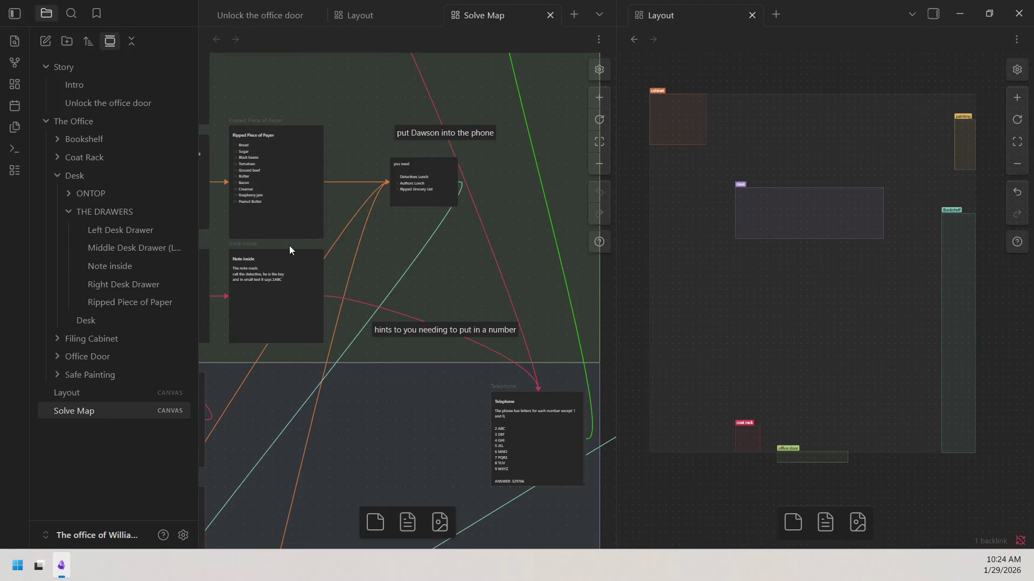
{"action": "scroll", "coordinate": [289, 245], "scroll_direction": "left", "scroll_amount": 3}
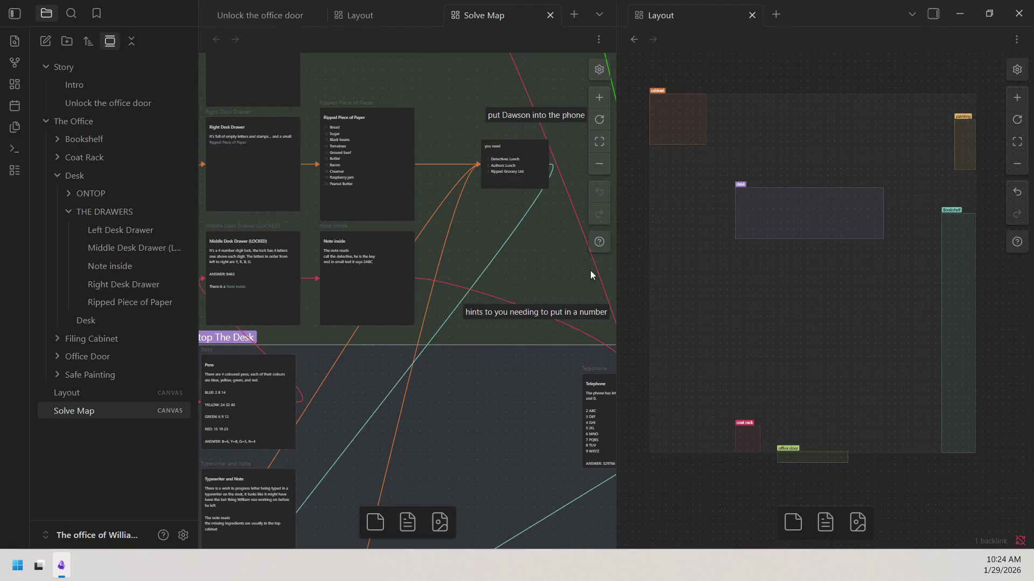
{"action": "left_click", "coordinate": [599, 98]}
{"action": "scroll", "coordinate": [551, 160], "scroll_direction": "up", "scroll_amount": 2}
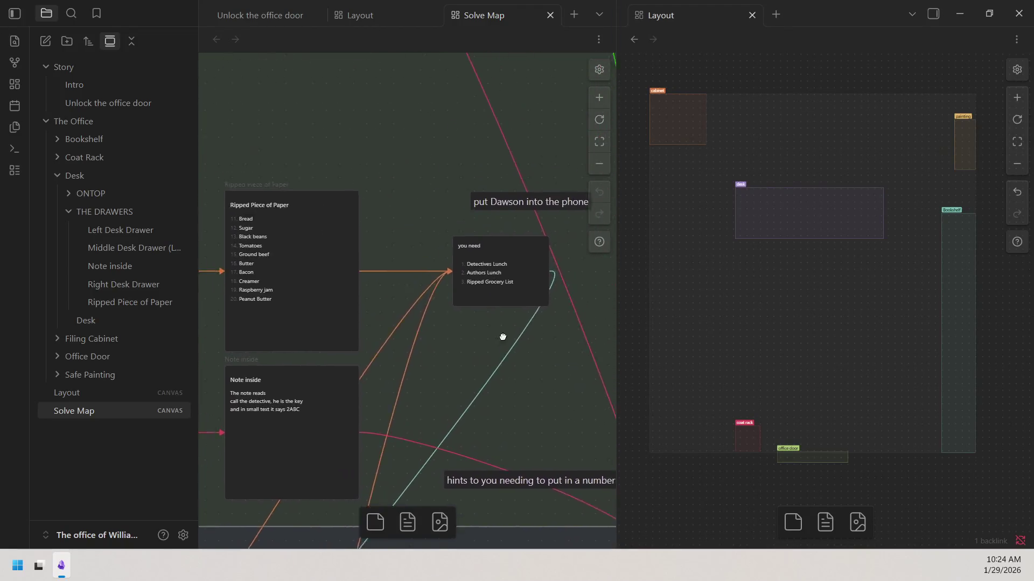
{"action": "scroll", "coordinate": [502, 337], "scroll_direction": "left", "scroll_amount": 1}
{"action": "scroll", "coordinate": [490, 365], "scroll_direction": "left", "scroll_amount": 2}
{"action": "scroll", "coordinate": [491, 366], "scroll_direction": "down", "scroll_amount": 1}
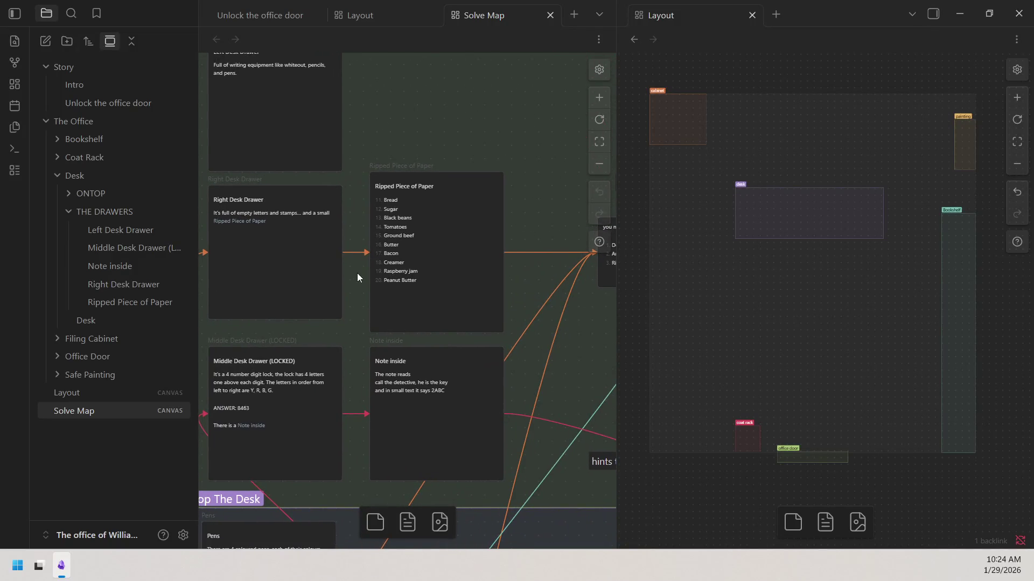
{"action": "scroll", "coordinate": [302, 245], "scroll_direction": "right", "scroll_amount": 3}
{"action": "scroll", "coordinate": [301, 245], "scroll_direction": "down", "scroll_amount": 1}
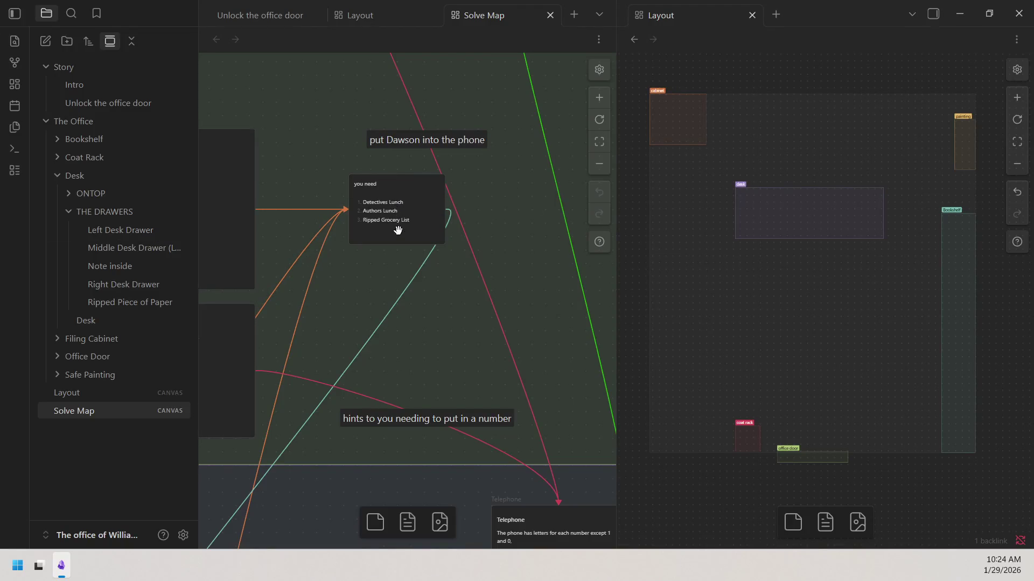
{"action": "left_click_drag", "start_coordinate": [359, 311], "coordinate": [631, 332]}
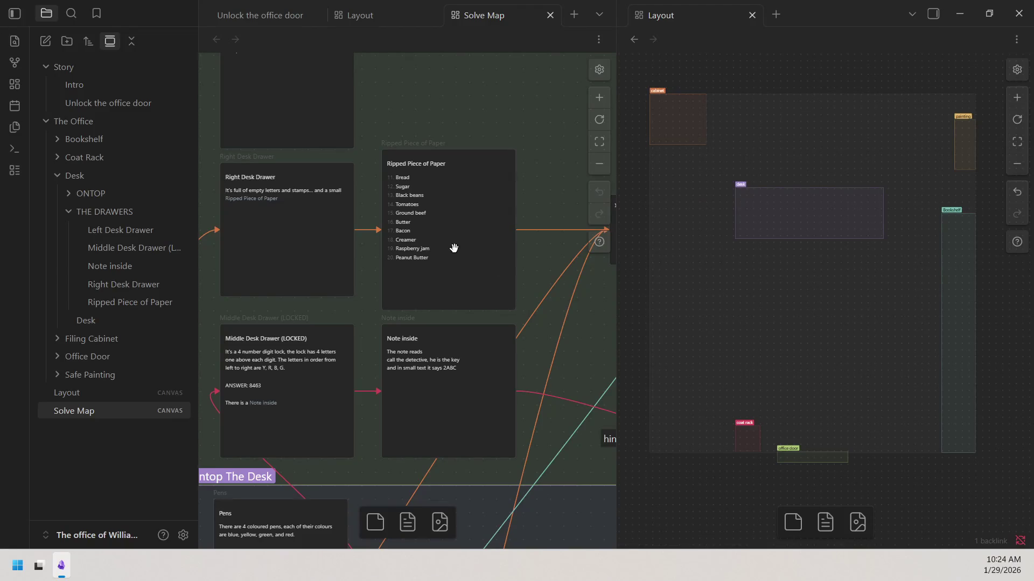
{"action": "left_click_drag", "start_coordinate": [391, 295], "coordinate": [478, 254]}
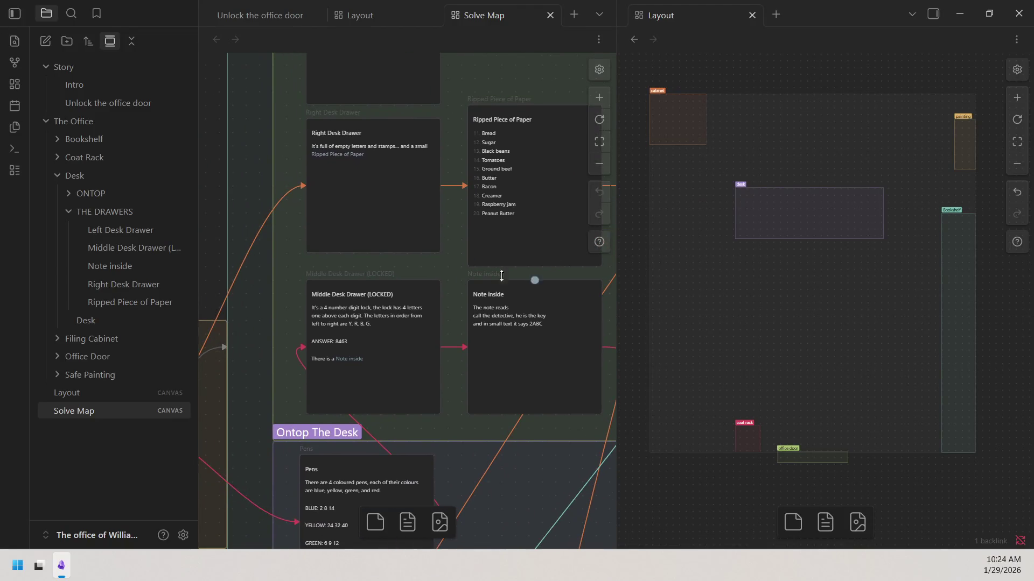
{"action": "left_click_drag", "start_coordinate": [530, 280], "coordinate": [178, 331]}
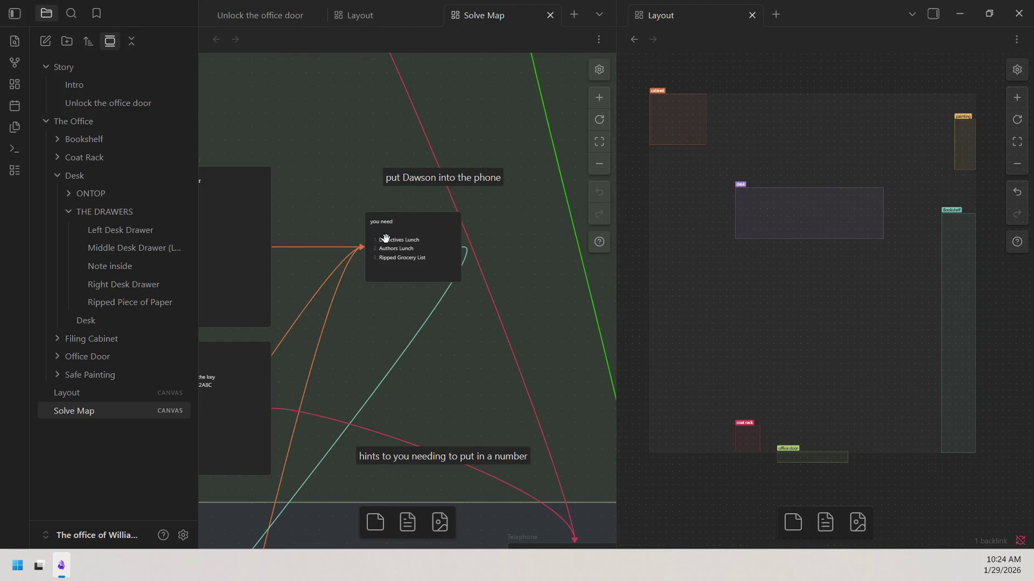
{"action": "scroll", "coordinate": [456, 356], "scroll_direction": "down", "scroll_amount": 10}
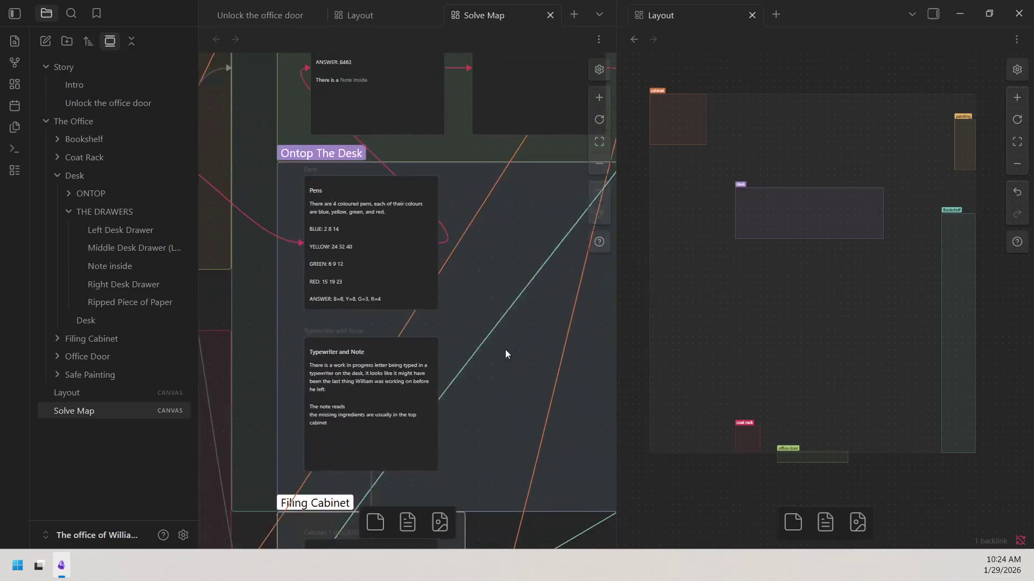
{"action": "scroll", "coordinate": [505, 353], "scroll_direction": "down", "scroll_amount": 5}
{"action": "left_click_drag", "start_coordinate": [436, 353], "coordinate": [803, 277]}
{"action": "left_click_drag", "start_coordinate": [605, 350], "coordinate": [267, 429]}
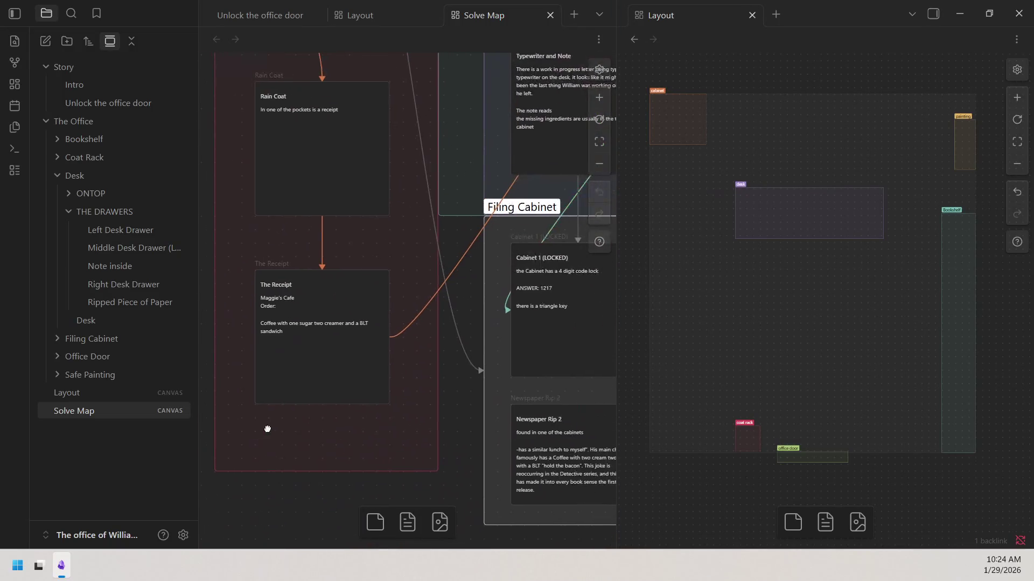
{"action": "left_click_drag", "start_coordinate": [346, 405], "coordinate": [379, 457]}
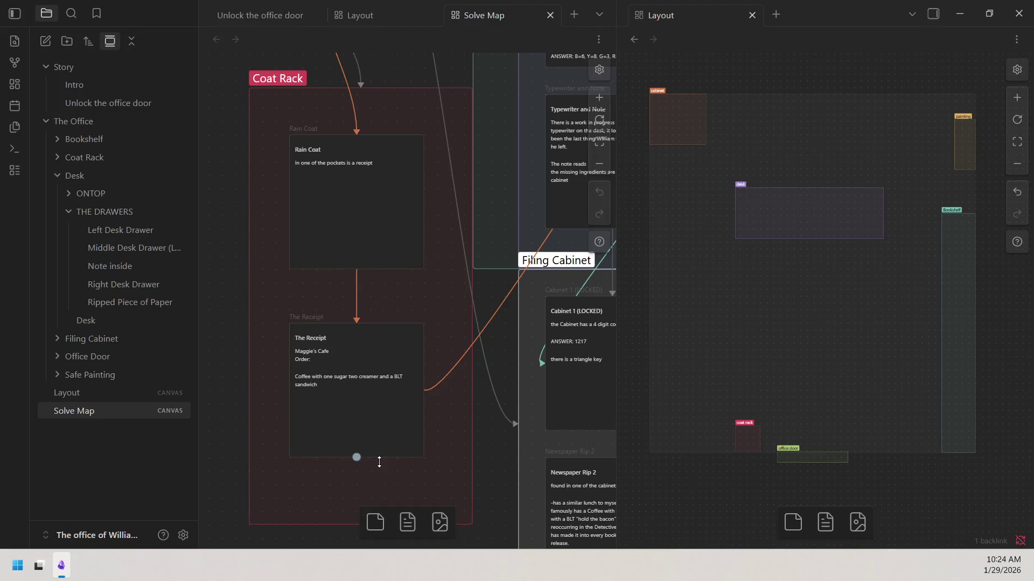
{"action": "left_click", "coordinate": [600, 98]}
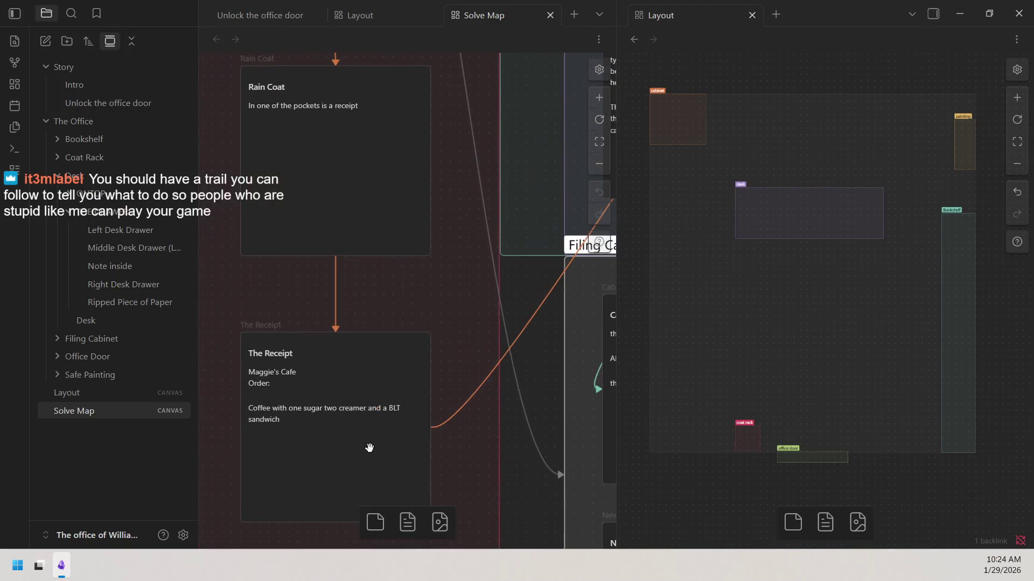
{"action": "left_click_drag", "start_coordinate": [369, 448], "coordinate": [423, 353]}
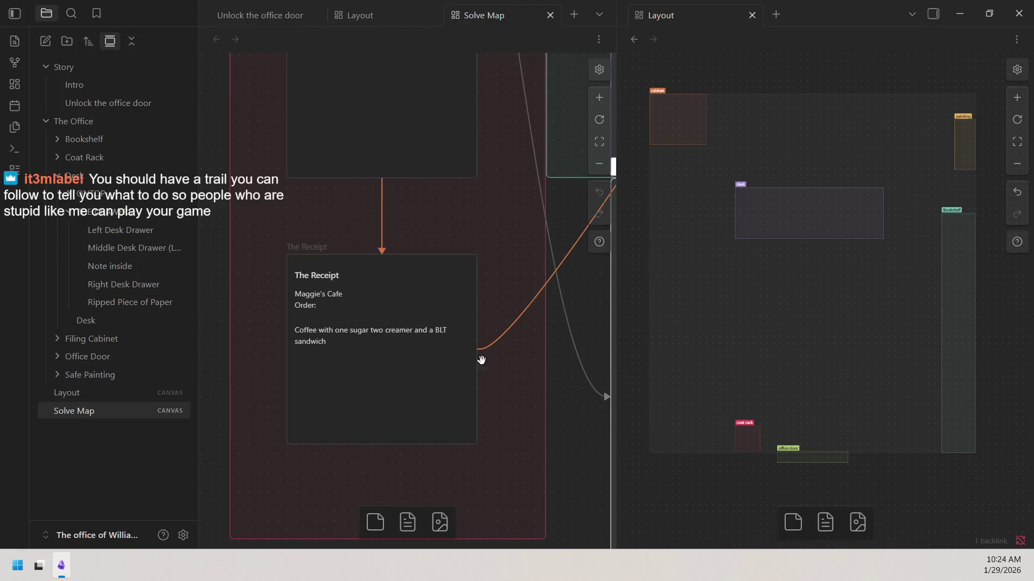
{"action": "left_click", "coordinate": [600, 164]}
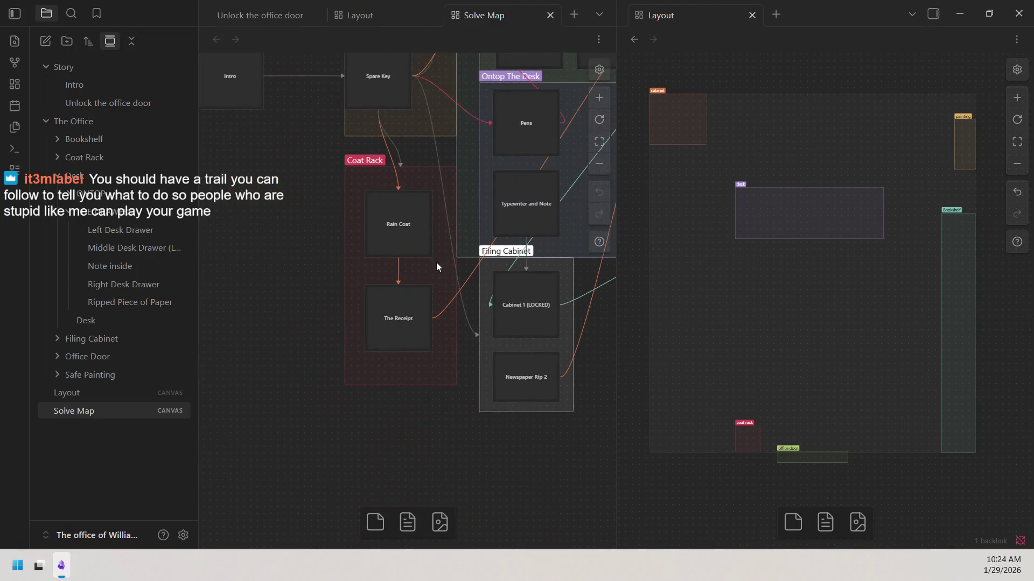
{"action": "scroll", "coordinate": [436, 263], "scroll_direction": "up", "scroll_amount": 5}
{"action": "scroll", "coordinate": [251, 388], "scroll_direction": "right", "scroll_amount": 5}
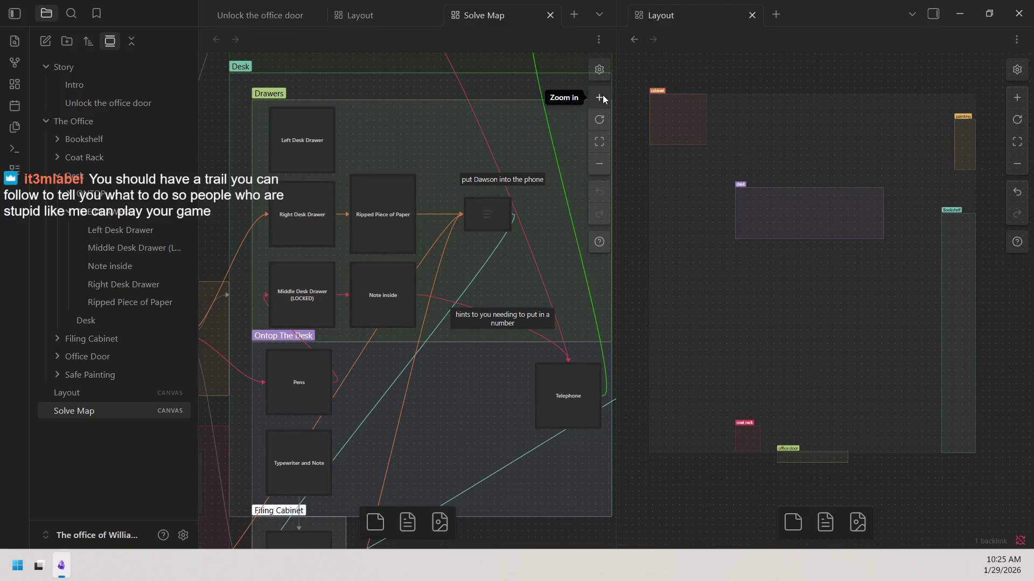
{"action": "left_click", "coordinate": [598, 97]}
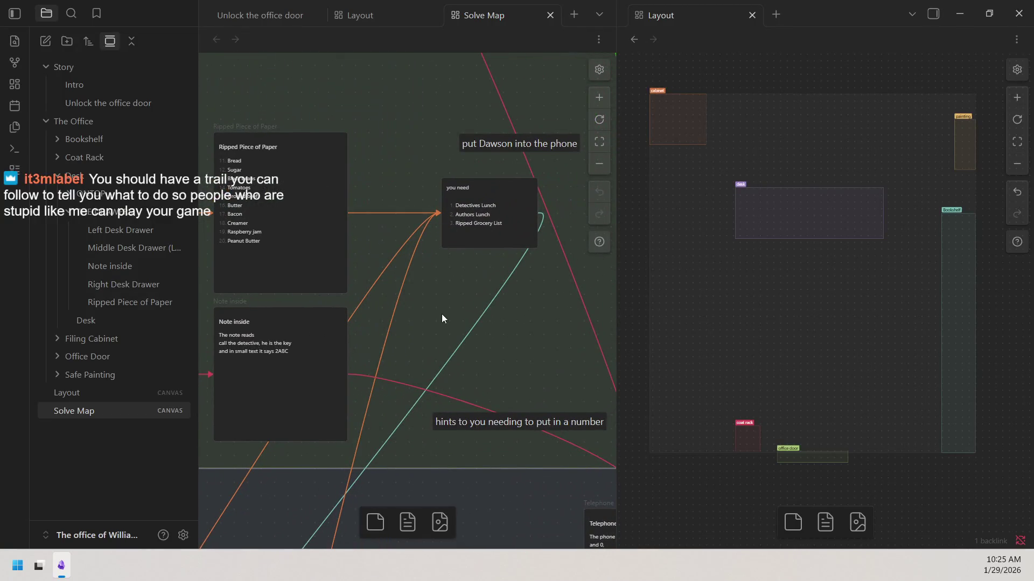
{"action": "scroll", "coordinate": [405, 321], "scroll_direction": "left", "scroll_amount": 3}
{"action": "scroll", "coordinate": [525, 296], "scroll_direction": "down", "scroll_amount": 5}
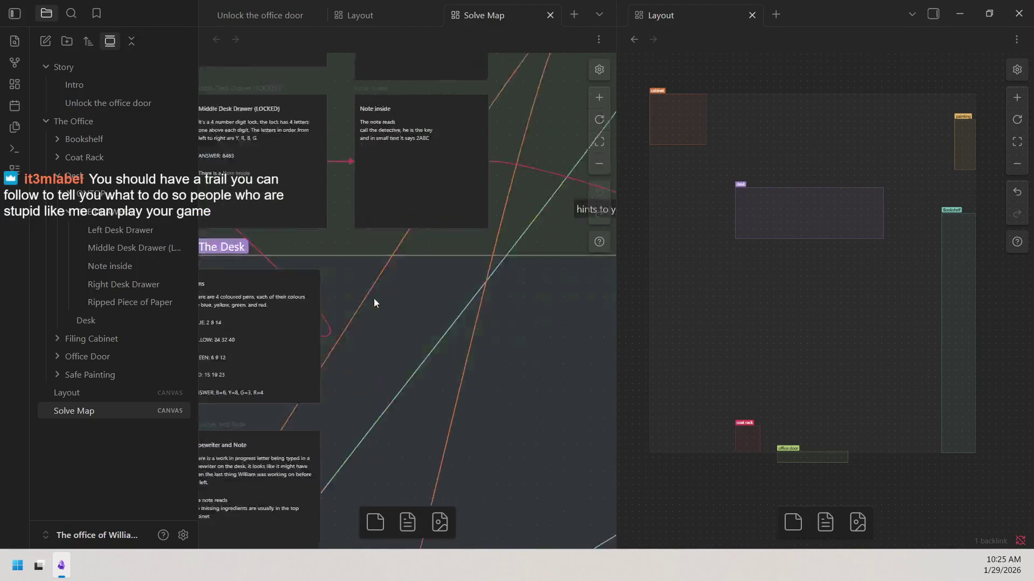
{"action": "scroll", "coordinate": [374, 303], "scroll_direction": "down", "scroll_amount": 5}
{"action": "scroll", "coordinate": [367, 297], "scroll_direction": "down", "scroll_amount": 3}
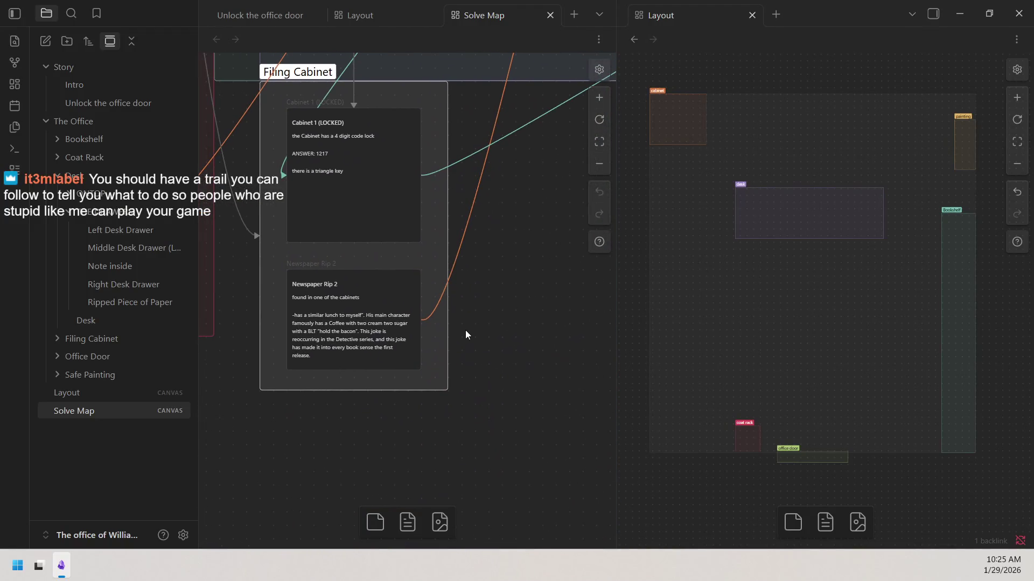
{"action": "scroll", "coordinate": [575, 134], "scroll_direction": "down", "scroll_amount": 2}
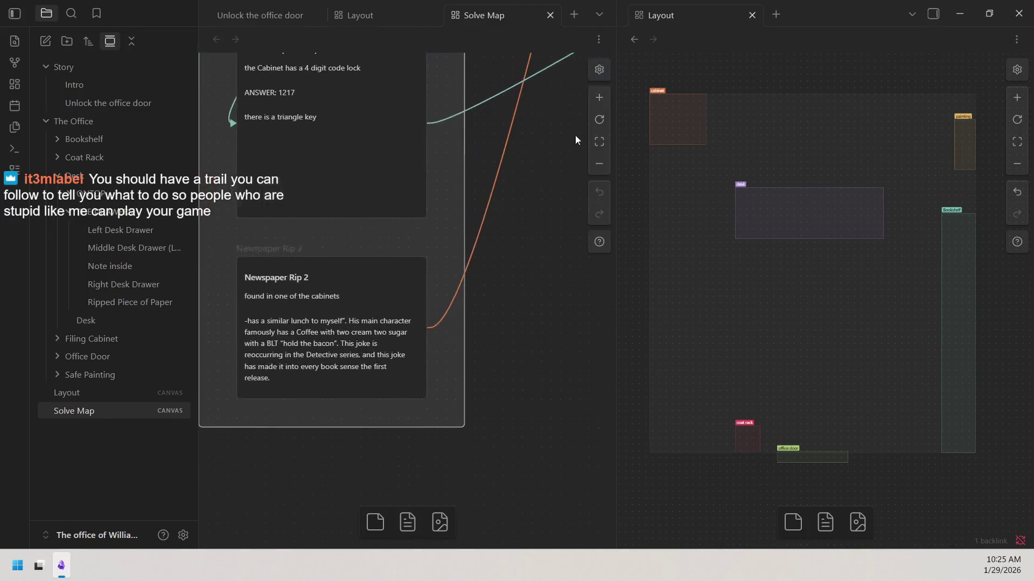
{"action": "left_click", "coordinate": [605, 94]}
{"action": "left_click_drag", "start_coordinate": [556, 320], "coordinate": [587, 313]}
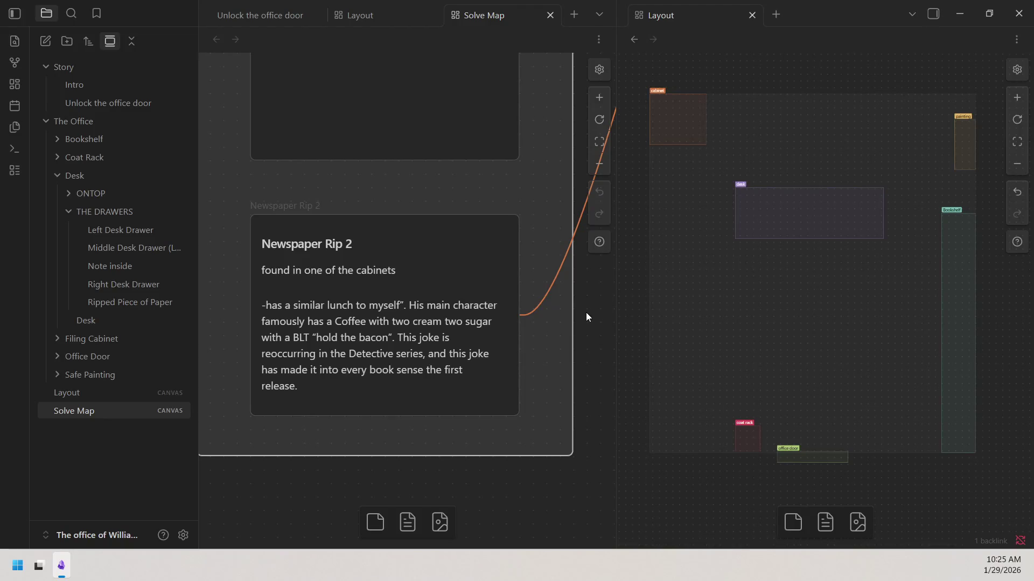
{"action": "left_click", "coordinate": [598, 166]}
{"action": "left_click", "coordinate": [599, 166]}
{"action": "scroll", "coordinate": [416, 477], "scroll_direction": "up", "scroll_amount": 3}
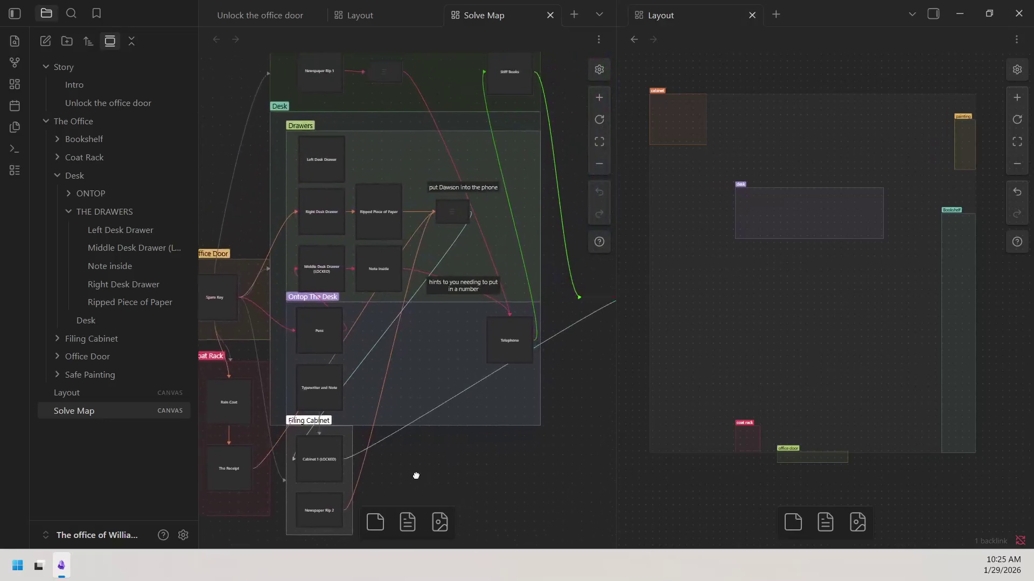
{"action": "left_click", "coordinate": [605, 99]}
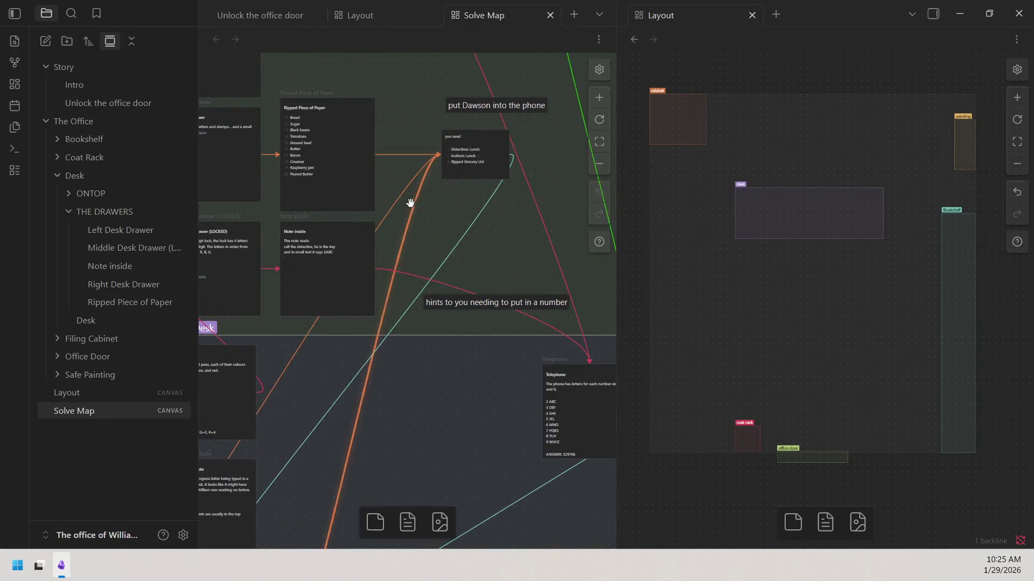
{"action": "left_click", "coordinate": [608, 96]}
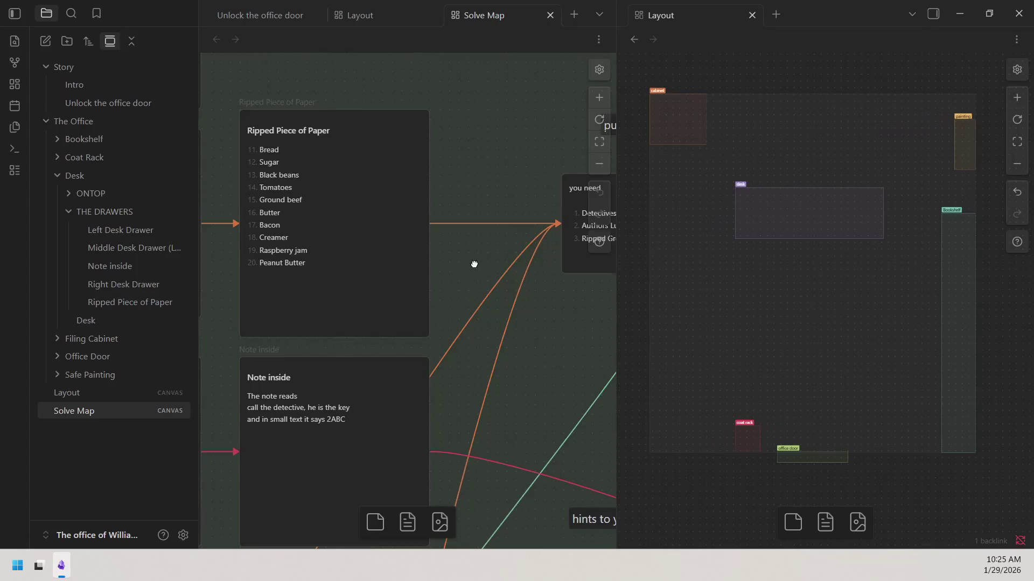
{"action": "left_click_drag", "start_coordinate": [473, 264], "coordinate": [552, 289]}
{"action": "left_click", "coordinate": [598, 104]}
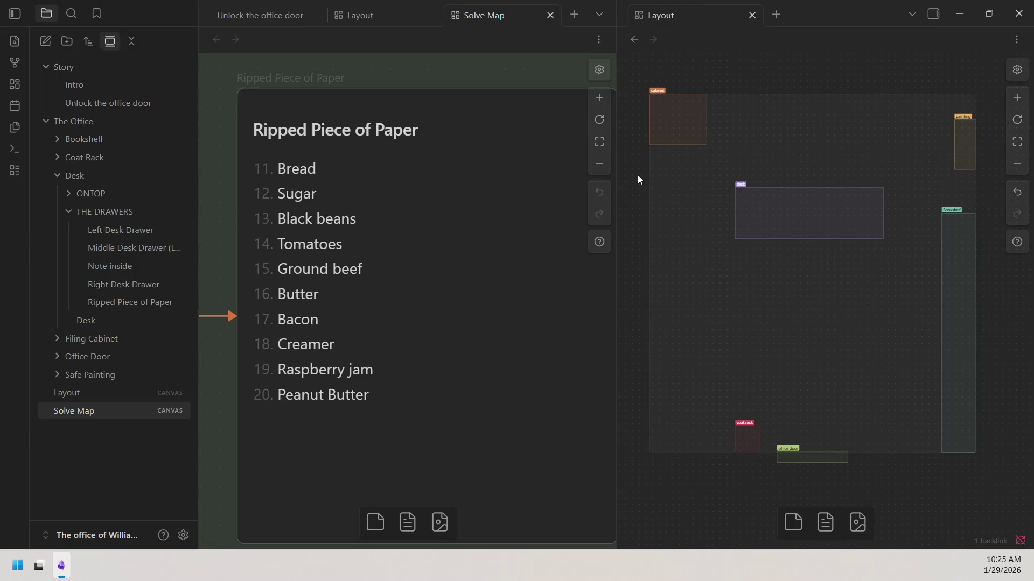
{"action": "left_click", "coordinate": [602, 166]}
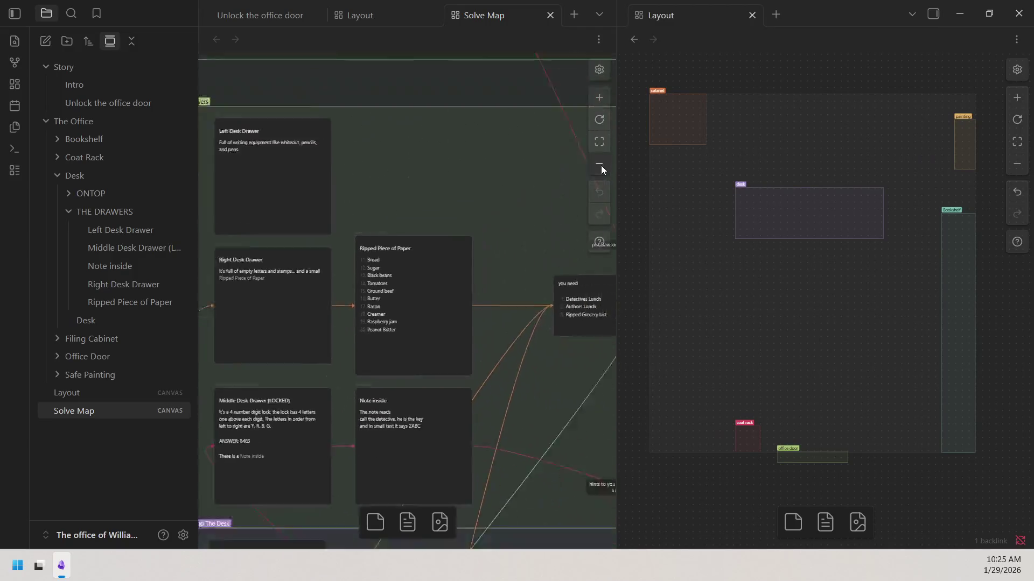
{"action": "left_click_drag", "start_coordinate": [496, 363], "coordinate": [471, 312]}
{"action": "scroll", "coordinate": [472, 312], "scroll_direction": "down", "scroll_amount": 2}
{"action": "scroll", "coordinate": [457, 237], "scroll_direction": "down", "scroll_amount": 4}
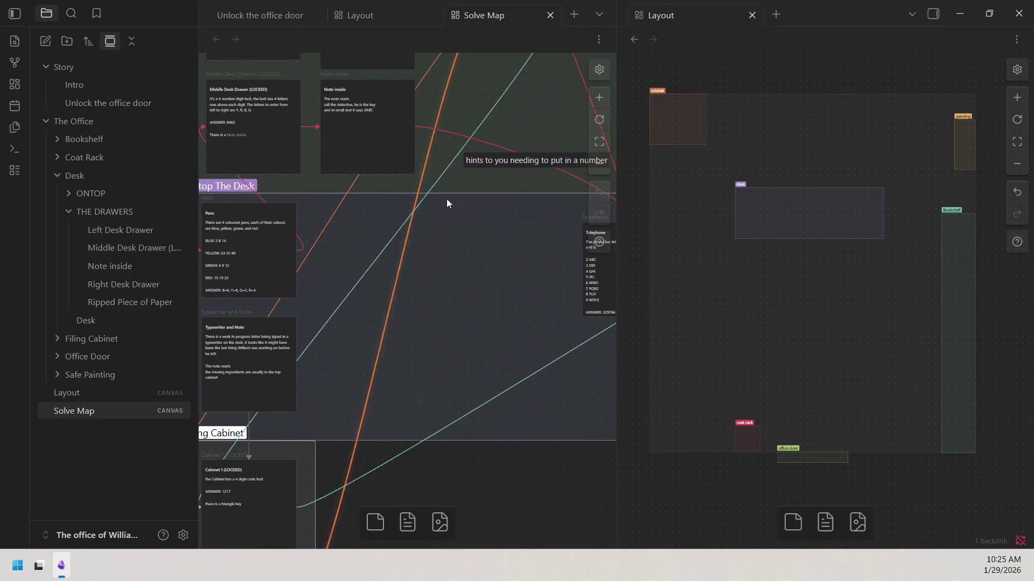
{"action": "scroll", "coordinate": [447, 203], "scroll_direction": "down", "scroll_amount": 5}
{"action": "left_click", "coordinate": [598, 97]}
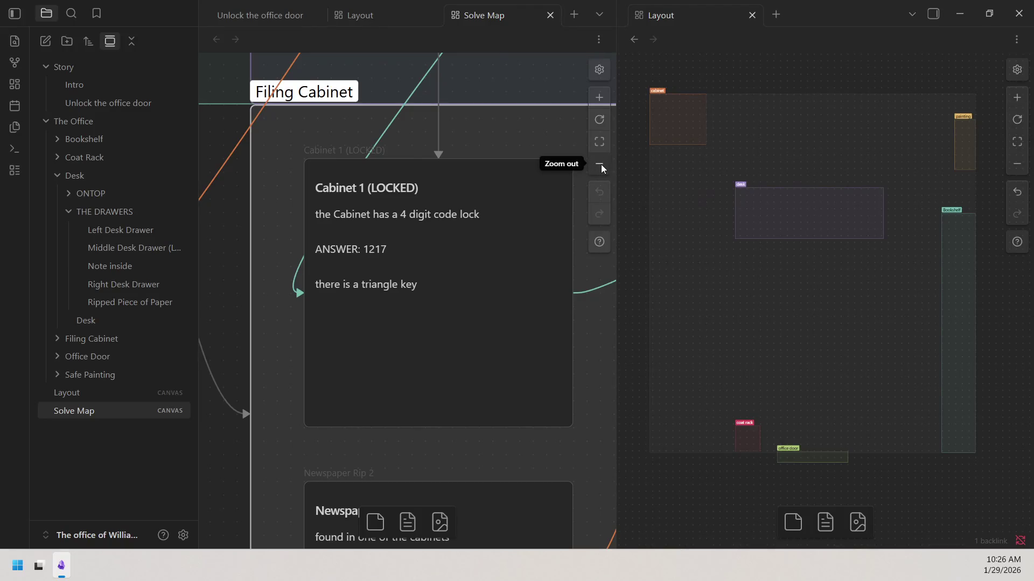
{"action": "left_click", "coordinate": [601, 165]}
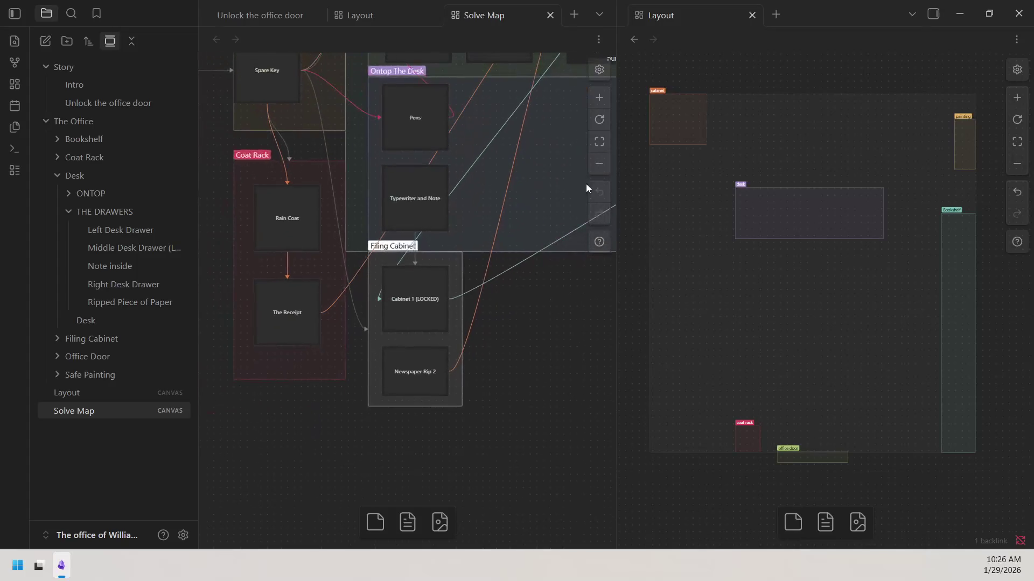
{"action": "scroll", "coordinate": [494, 216], "scroll_direction": "up", "scroll_amount": 5}
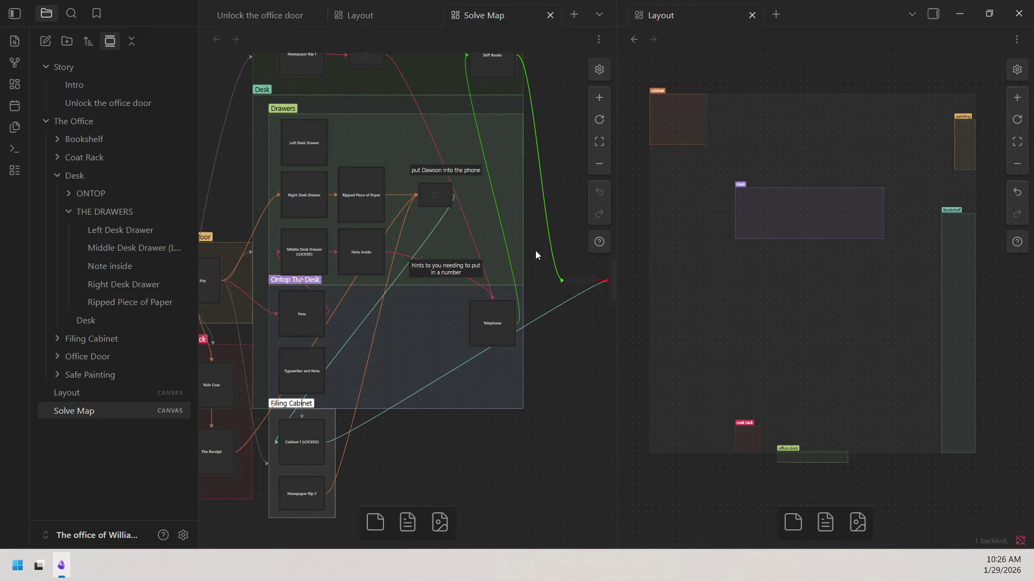
{"action": "scroll", "coordinate": [525, 259], "scroll_direction": "down", "scroll_amount": 3}
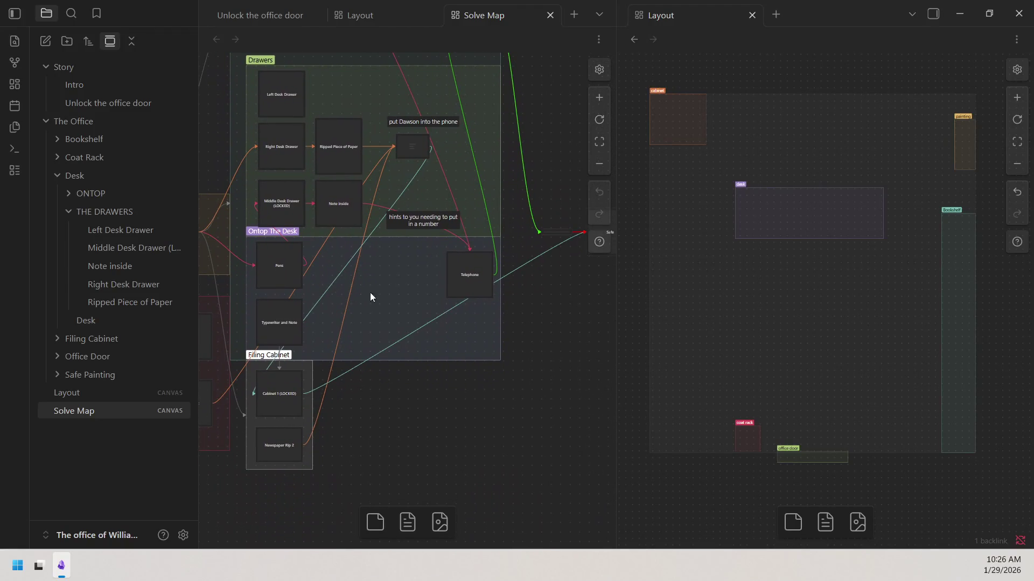
{"action": "scroll", "coordinate": [507, 416], "scroll_direction": "up", "scroll_amount": 3}
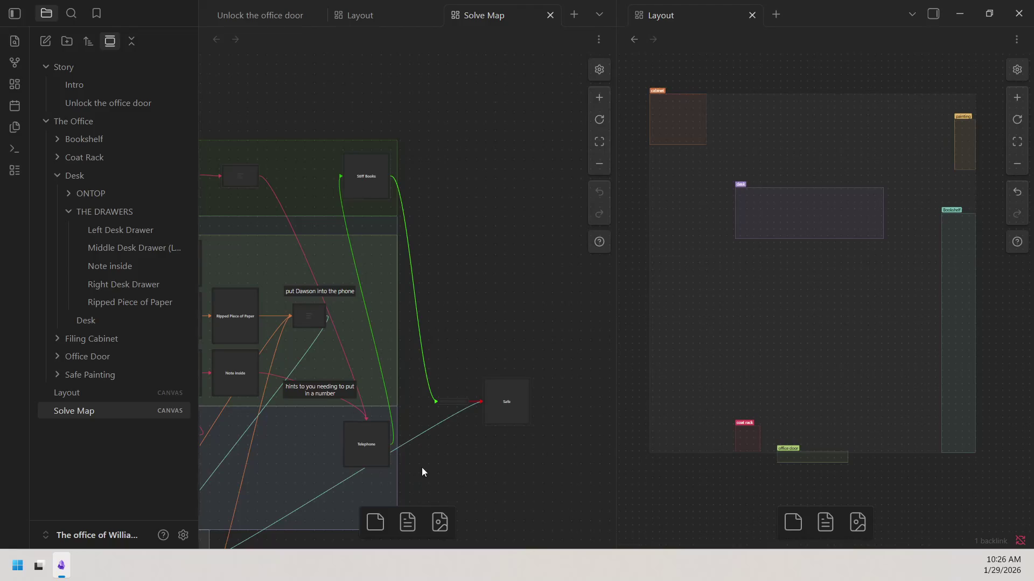
{"action": "left_click_drag", "start_coordinate": [422, 471], "coordinate": [503, 301]}
{"action": "scroll", "coordinate": [503, 301], "scroll_direction": "up", "scroll_amount": 3}
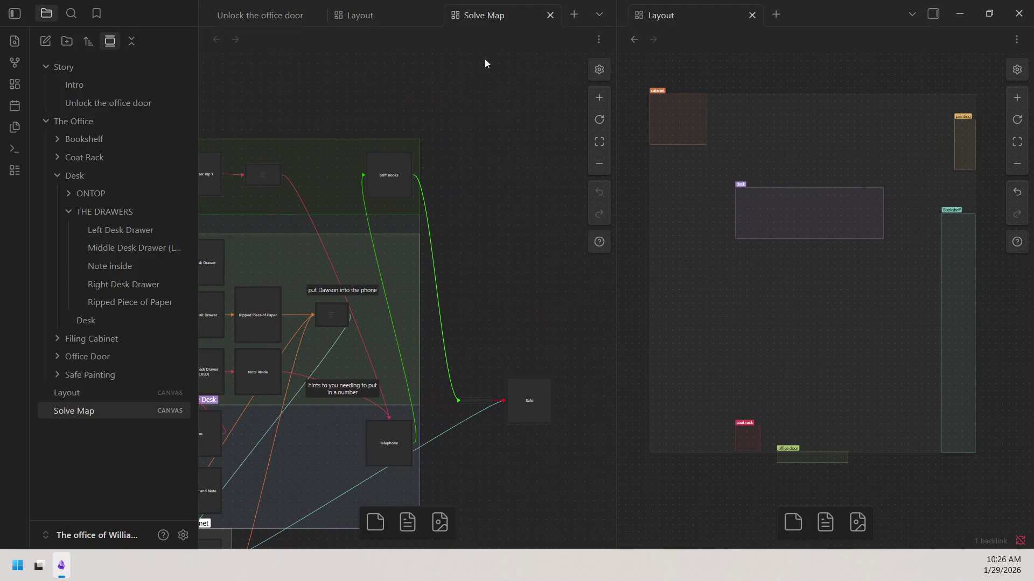
{"action": "scroll", "coordinate": [445, 194], "scroll_direction": "down", "scroll_amount": 3}
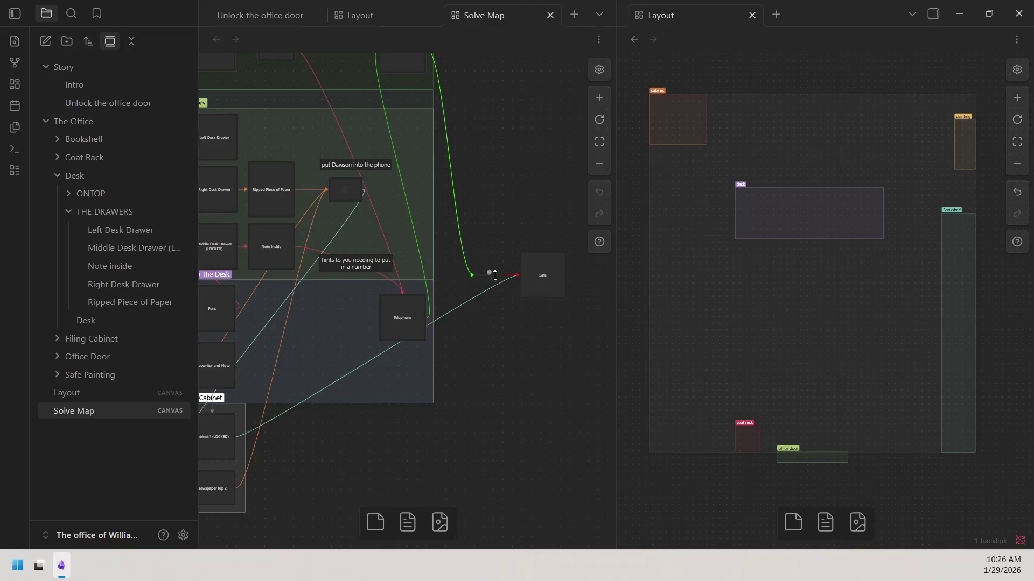
{"action": "left_click", "coordinate": [590, 98]}
{"action": "left_click_drag", "start_coordinate": [519, 244], "coordinate": [293, 268]}
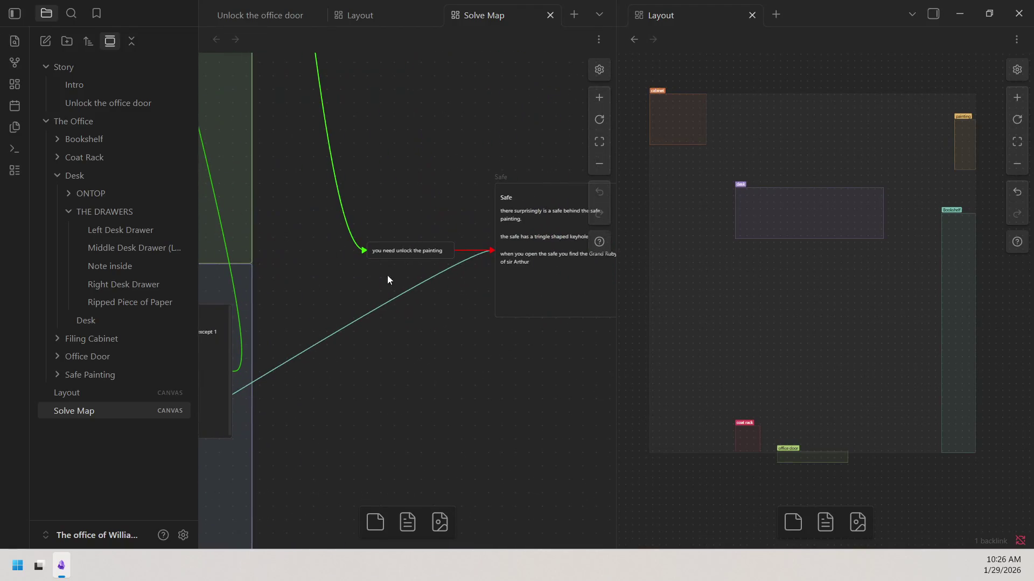
{"action": "mouse_move", "coordinate": [333, 280]}
{"action": "left_mouse_down"}
{"action": "mouse_move", "coordinate": [363, 270]}
{"action": "mouse_move", "coordinate": [282, 292]}
{"action": "left_mouse_up"}
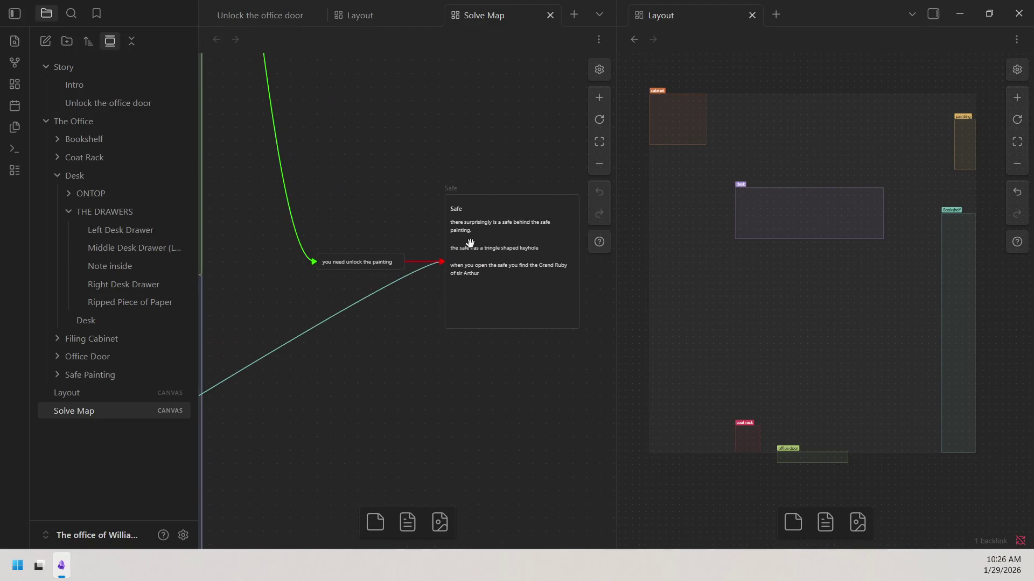
{"action": "mouse_move", "coordinate": [377, 348]}
{"action": "left_mouse_down"}
{"action": "mouse_move", "coordinate": [388, 336]}
{"action": "mouse_move", "coordinate": [704, 356]}
{"action": "left_mouse_up"}
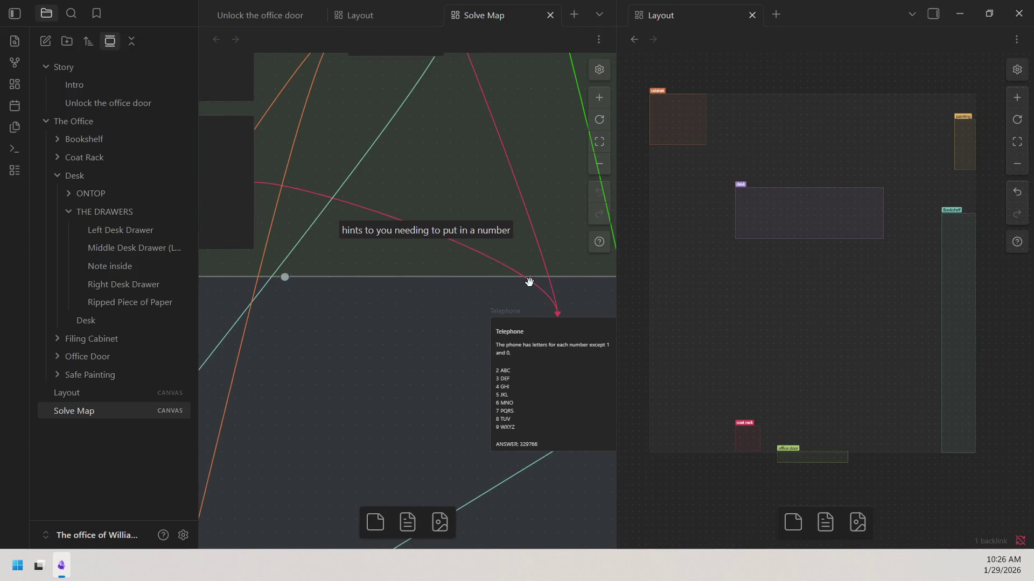
{"action": "left_click_drag", "start_coordinate": [482, 310], "coordinate": [377, 216]}
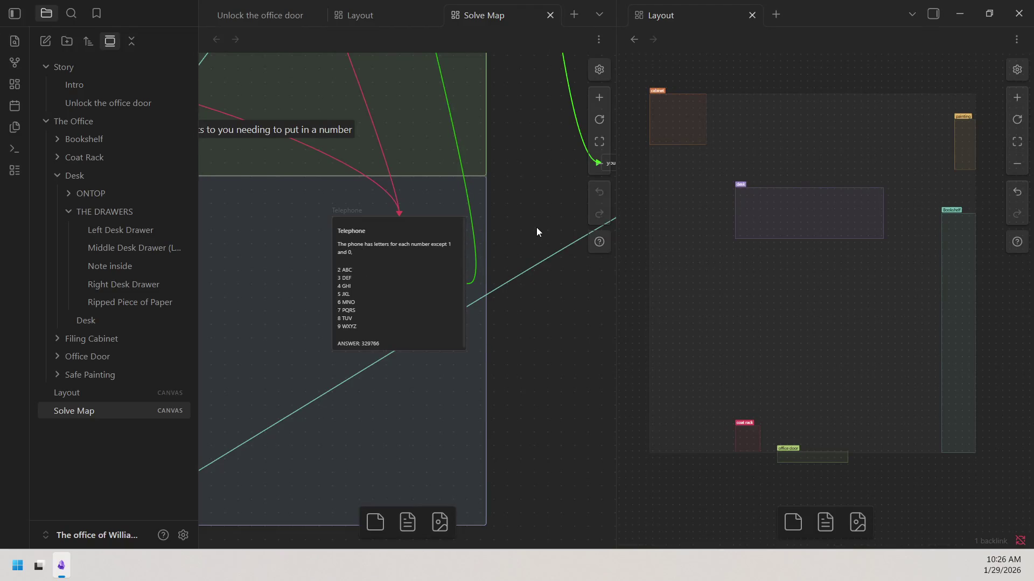
{"action": "scroll", "coordinate": [536, 227], "scroll_direction": "up", "scroll_amount": 3}
{"action": "scroll", "coordinate": [536, 227], "scroll_direction": "right", "scroll_amount": 4}
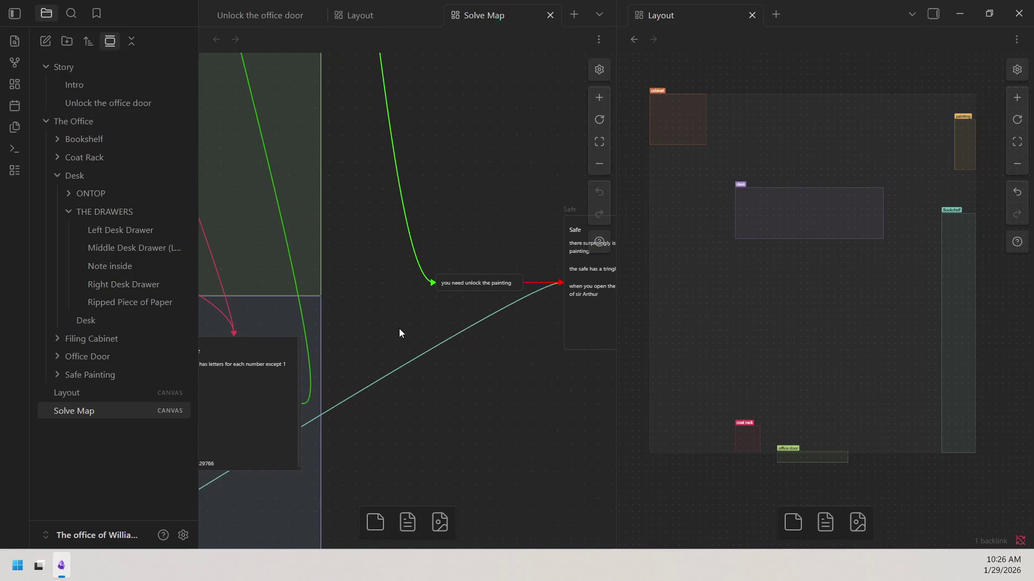
{"action": "scroll", "coordinate": [399, 329], "scroll_direction": "left", "scroll_amount": 2}
{"action": "scroll", "coordinate": [400, 329], "scroll_direction": "down", "scroll_amount": 1}
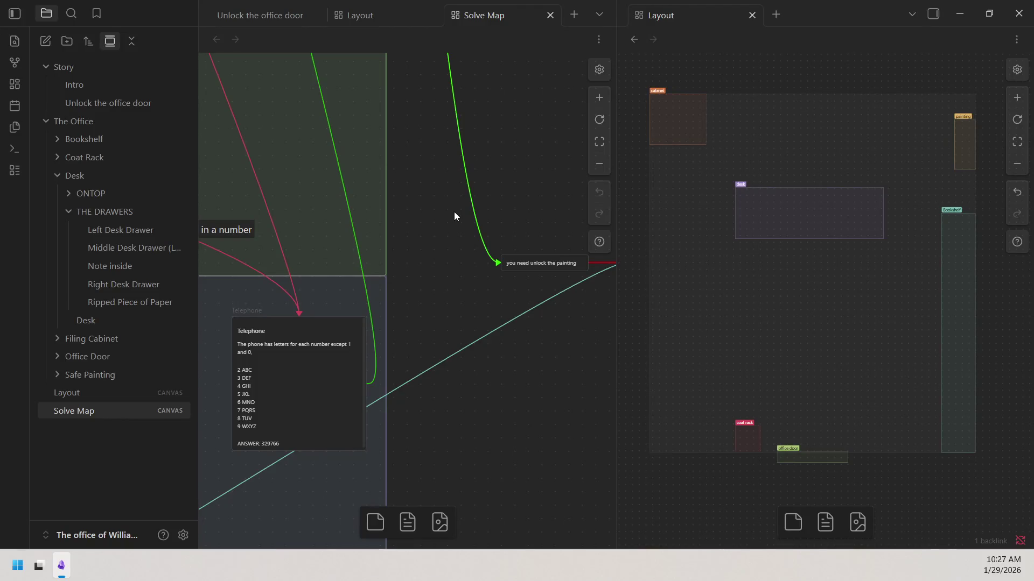
{"action": "left_click_drag", "start_coordinate": [324, 199], "coordinate": [602, 203]}
{"action": "left_click", "coordinate": [599, 159]}
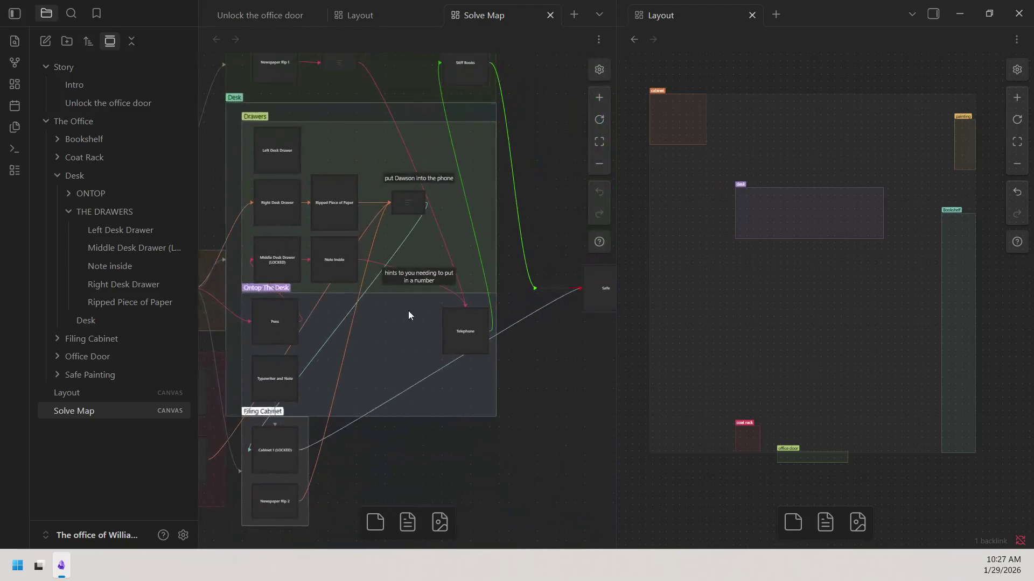
{"action": "left_click_drag", "start_coordinate": [404, 315], "coordinate": [457, 306]}
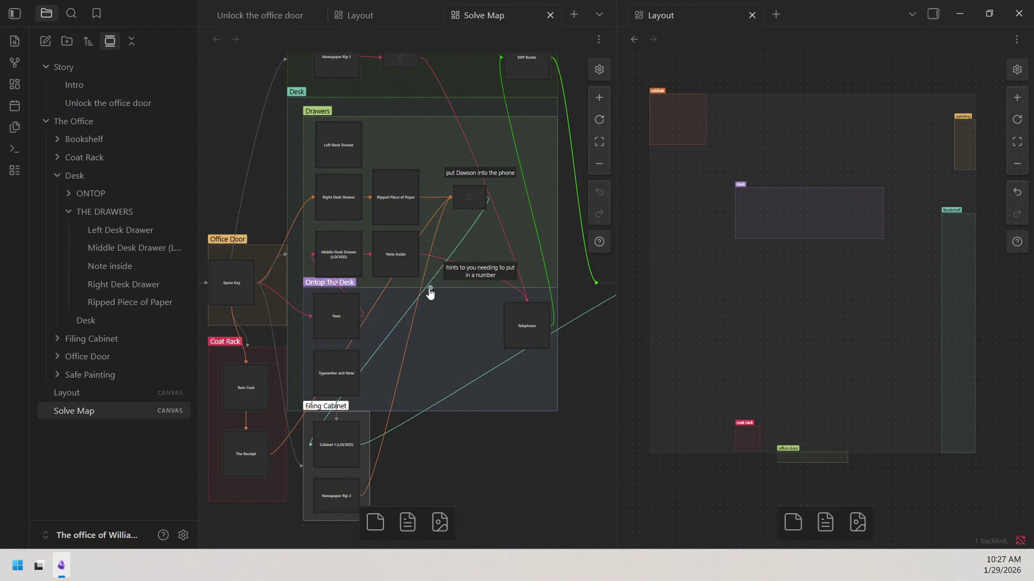
{"action": "left_click_drag", "start_coordinate": [429, 293], "coordinate": [433, 373]}
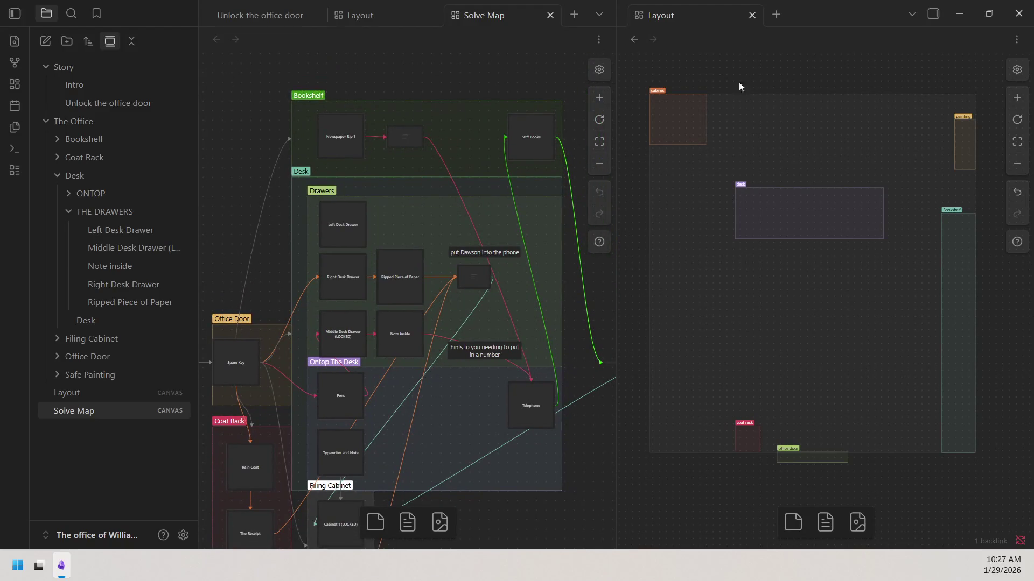
{"action": "left_click", "coordinate": [599, 97]}
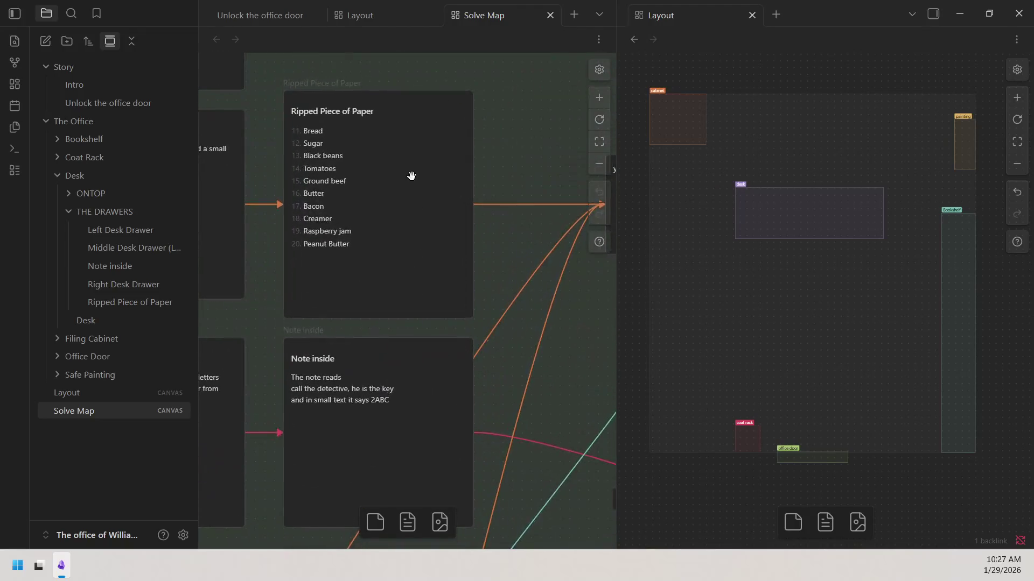
{"action": "scroll", "coordinate": [427, 355], "scroll_direction": "up", "scroll_amount": 5}
{"action": "scroll", "coordinate": [427, 355], "scroll_direction": "up", "scroll_amount": 2}
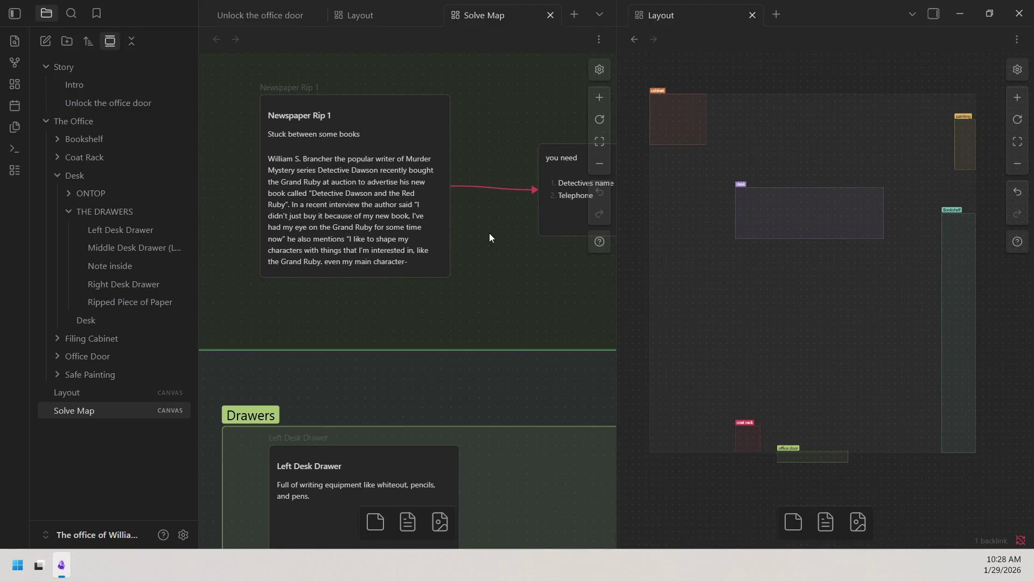
{"action": "scroll", "coordinate": [489, 237], "scroll_direction": "down", "scroll_amount": 5}
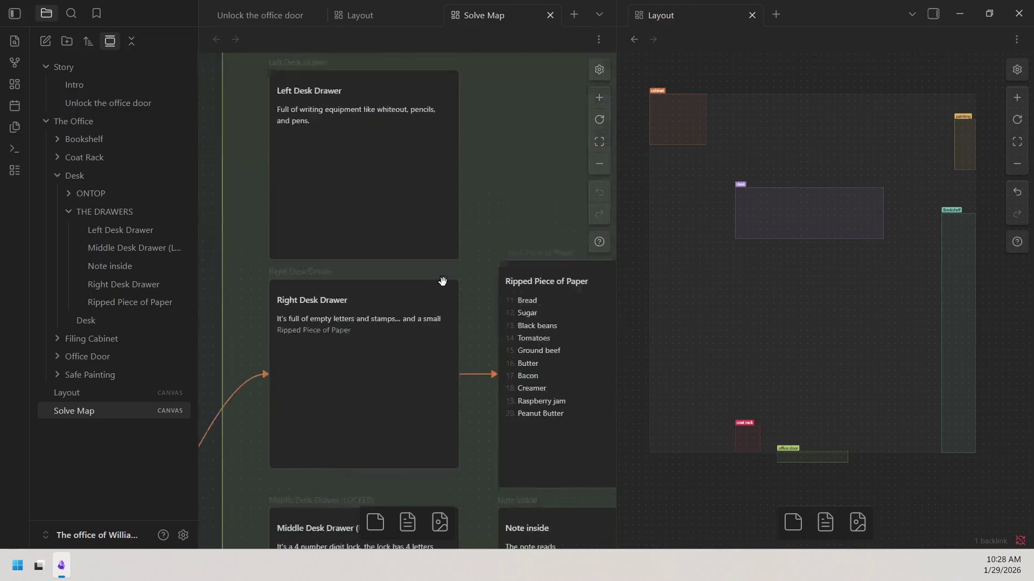
{"action": "scroll", "coordinate": [443, 277], "scroll_direction": "down", "scroll_amount": 5}
{"action": "scroll", "coordinate": [447, 273], "scroll_direction": "down", "scroll_amount": 5}
{"action": "scroll", "coordinate": [450, 275], "scroll_direction": "down", "scroll_amount": 3}
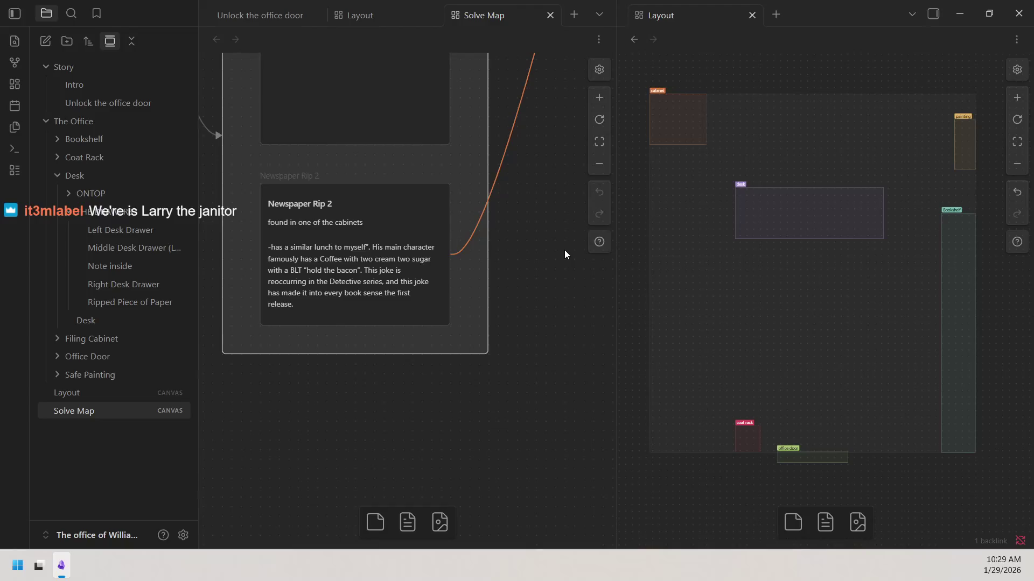
{"action": "left_click", "coordinate": [597, 165]}
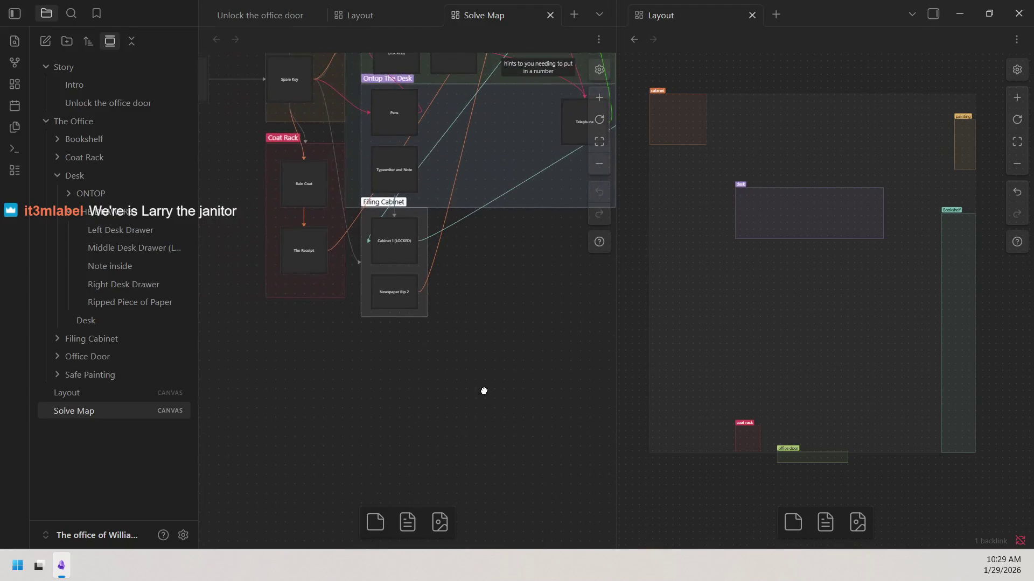
{"action": "scroll", "coordinate": [484, 391], "scroll_direction": "up", "scroll_amount": 2}
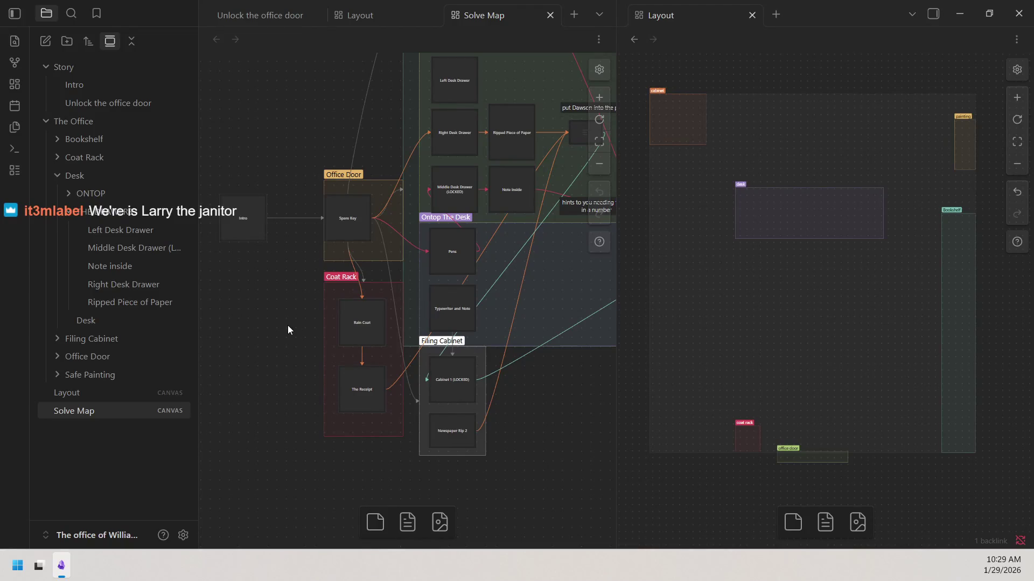
{"action": "scroll", "coordinate": [476, 430], "scroll_direction": "right", "scroll_amount": 3}
{"action": "scroll", "coordinate": [476, 429], "scroll_direction": "up", "scroll_amount": 1}
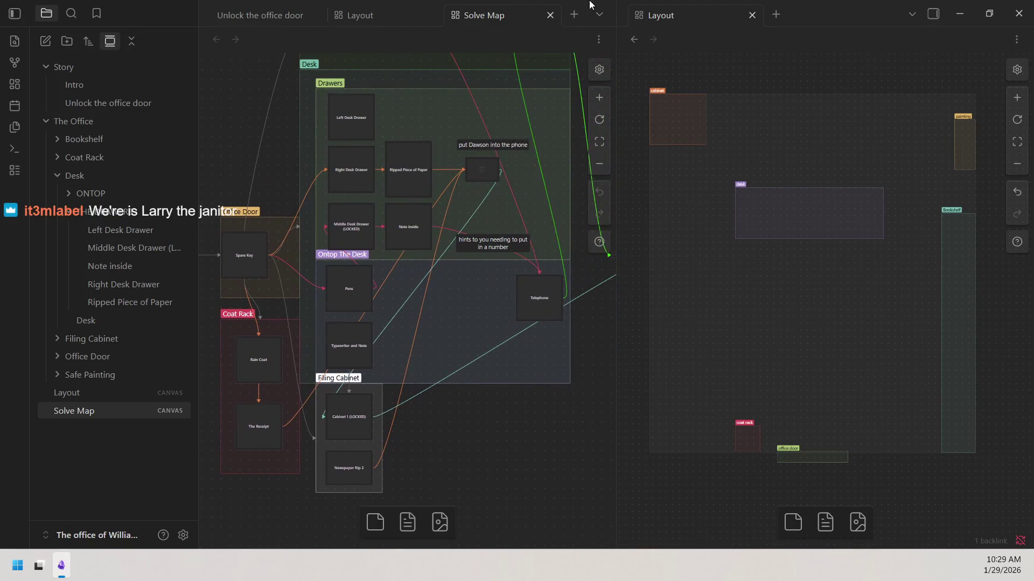
{"action": "left_click", "coordinate": [603, 144]}
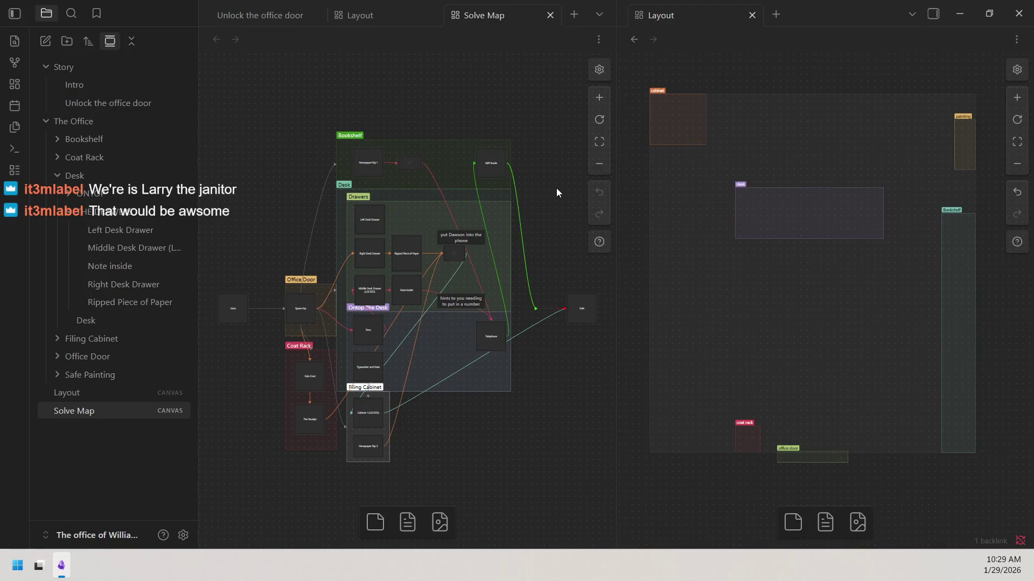
Open the Intro note, highlight 'thieves', and select the room group on the Layout canvas.
{"action": "left_click", "coordinate": [71, 87]}
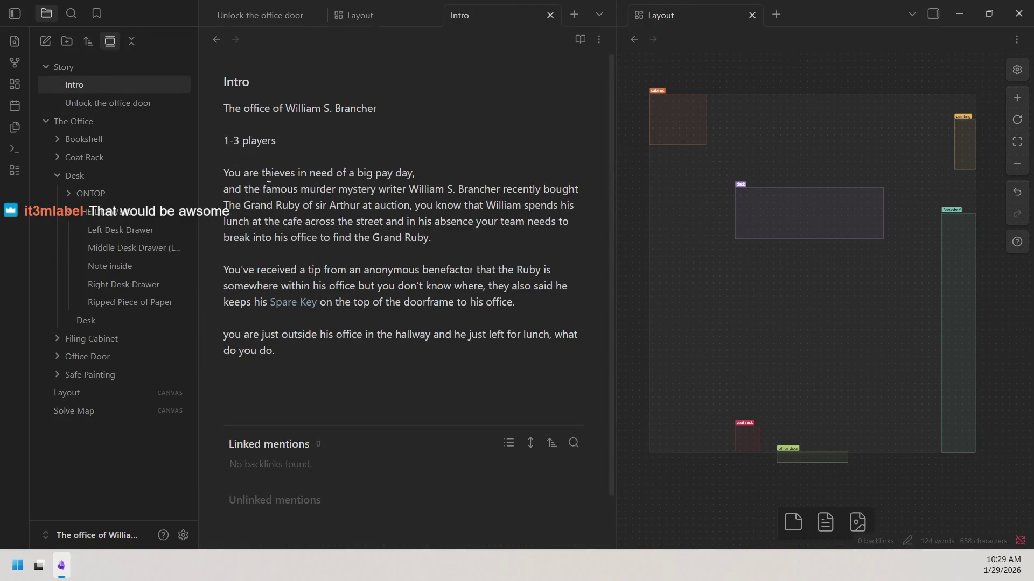
{"action": "left_click_drag", "start_coordinate": [262, 174], "coordinate": [294, 176]}
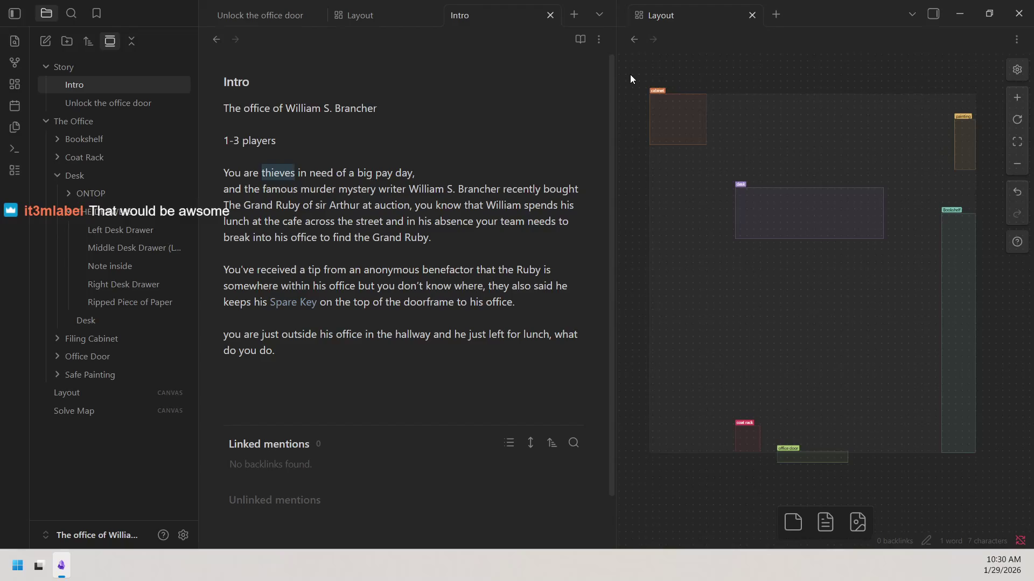
{"action": "left_click_drag", "start_coordinate": [630, 74], "coordinate": [1004, 513]}
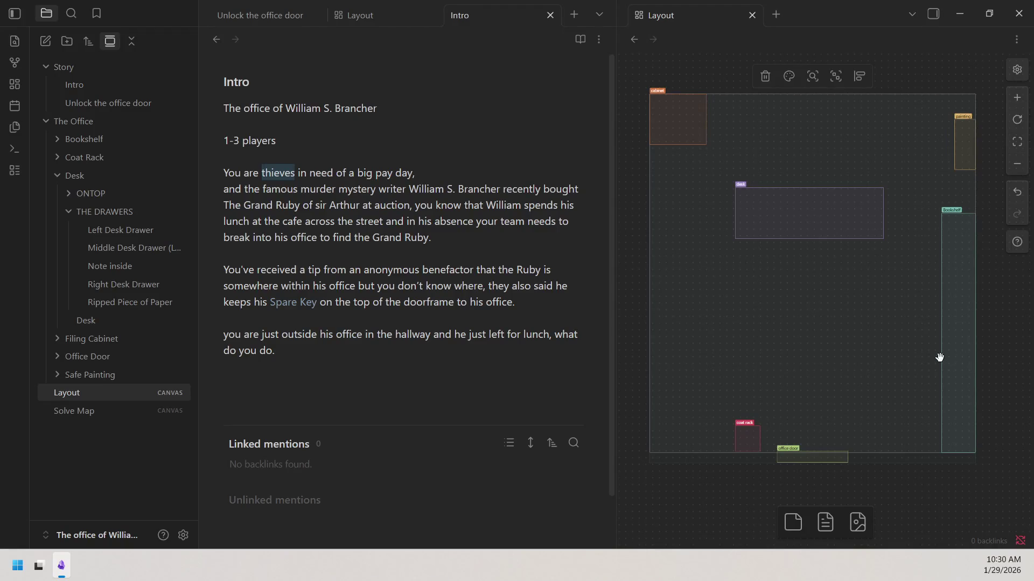
Change the Intro note's player count from 1-3 players to 0-2 players.
{"action": "left_click", "coordinate": [240, 142]}
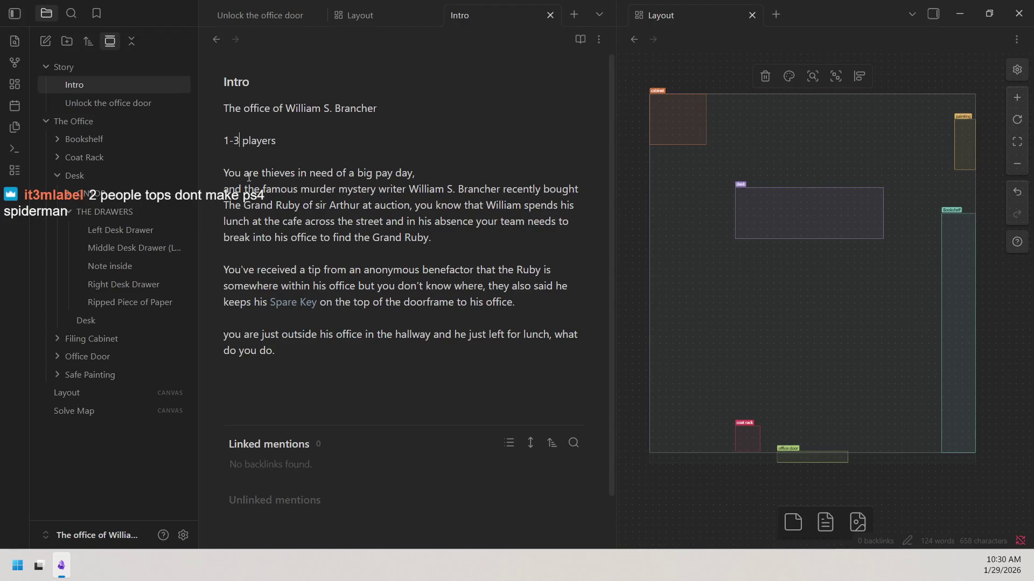
{"action": "key", "text": "BackSpace"}
{"action": "type", "text": "2"}
{"action": "key", "text": "BackSpace"}
{"action": "type", "text": "0"}
{"action": "left_click", "coordinate": [296, 142]}
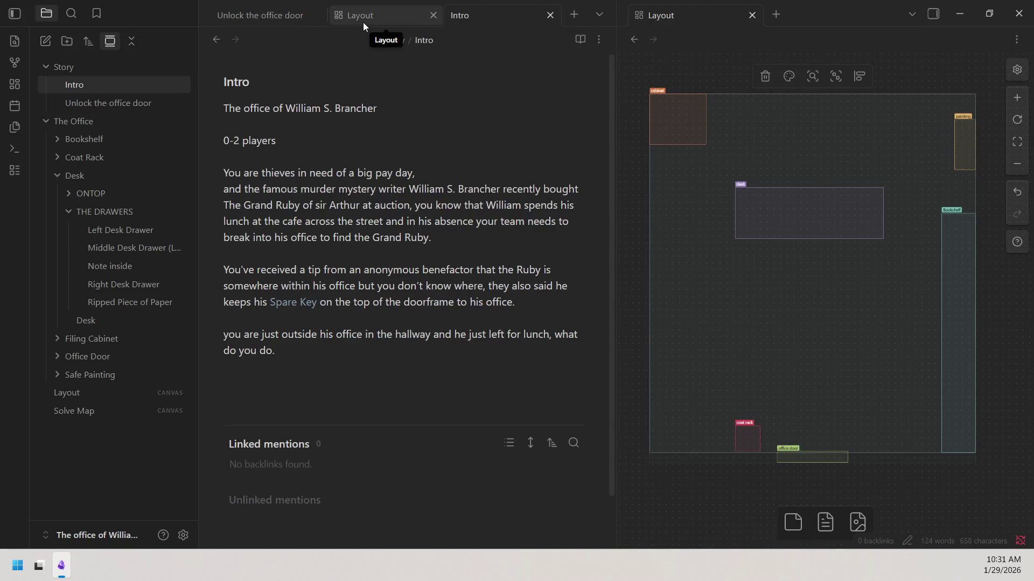
Cycle through the Layout, Intro and Unlock the office door tabs.
{"action": "left_click", "coordinate": [294, 25]}
{"action": "left_click", "coordinate": [403, 19]}
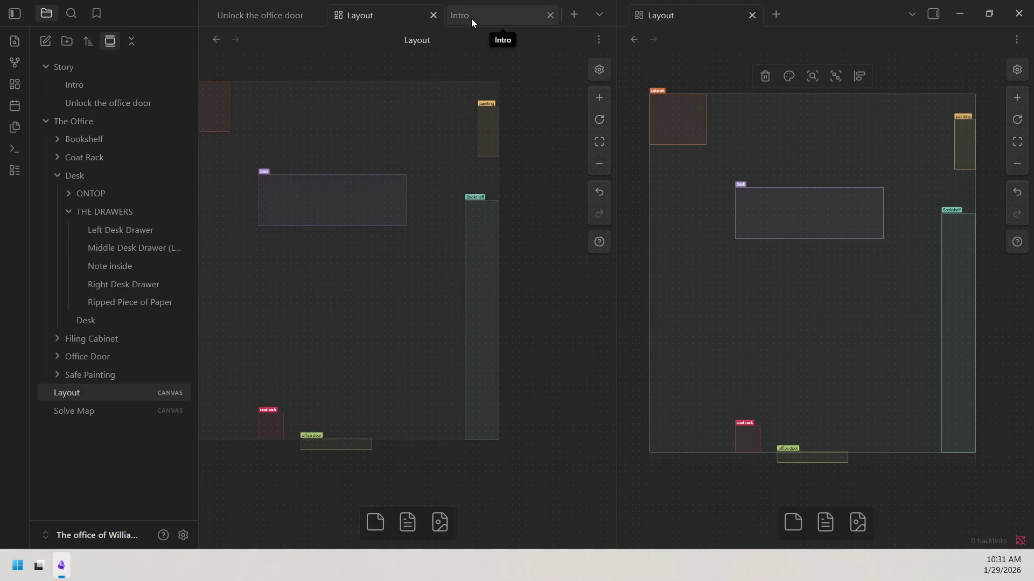
{"action": "left_click", "coordinate": [471, 19]}
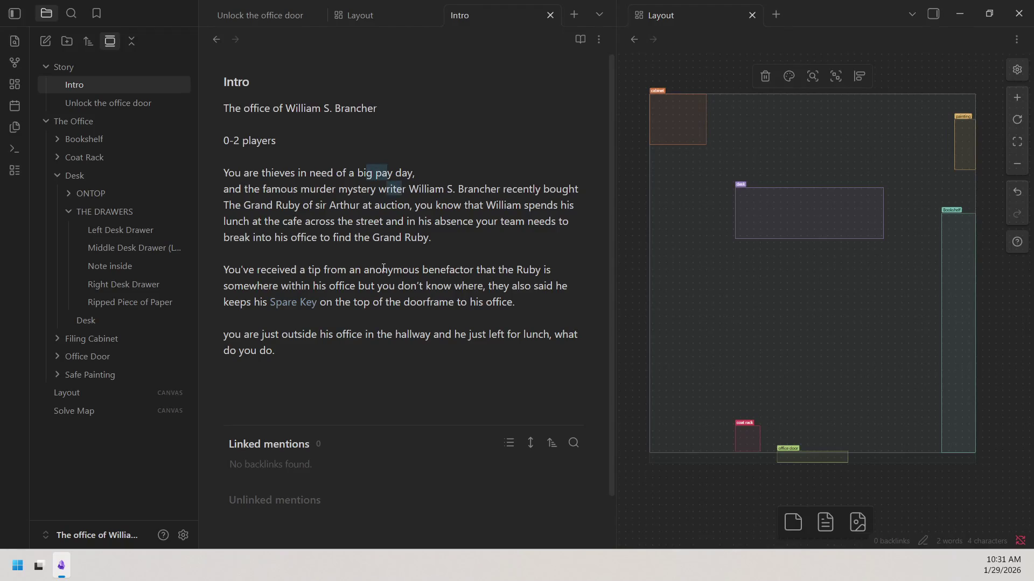
{"action": "left_click", "coordinate": [115, 103]}
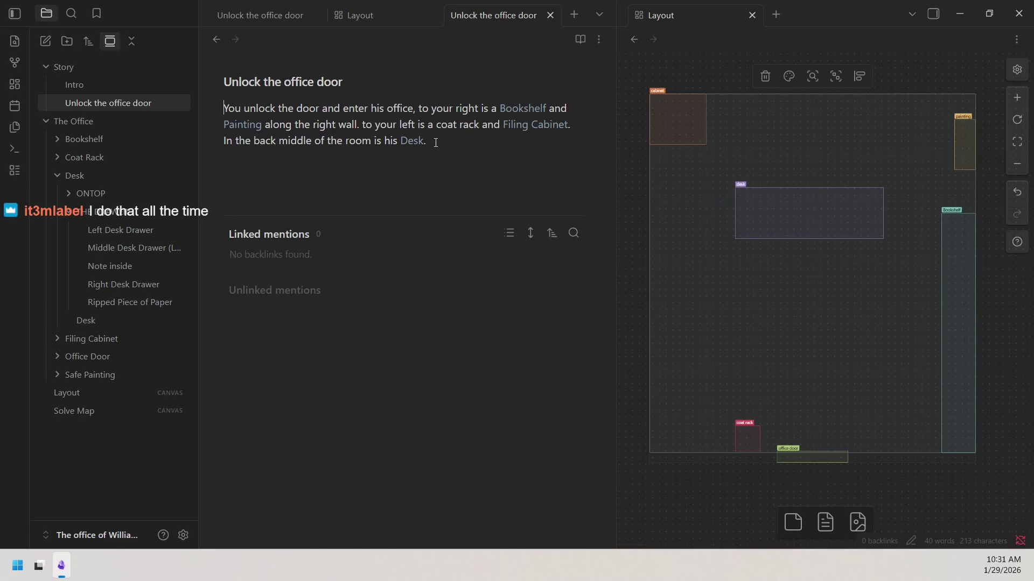
Collapse THE DRAWERS, Desk and The Office folders in the file explorer.
{"action": "left_click", "coordinate": [70, 214]}
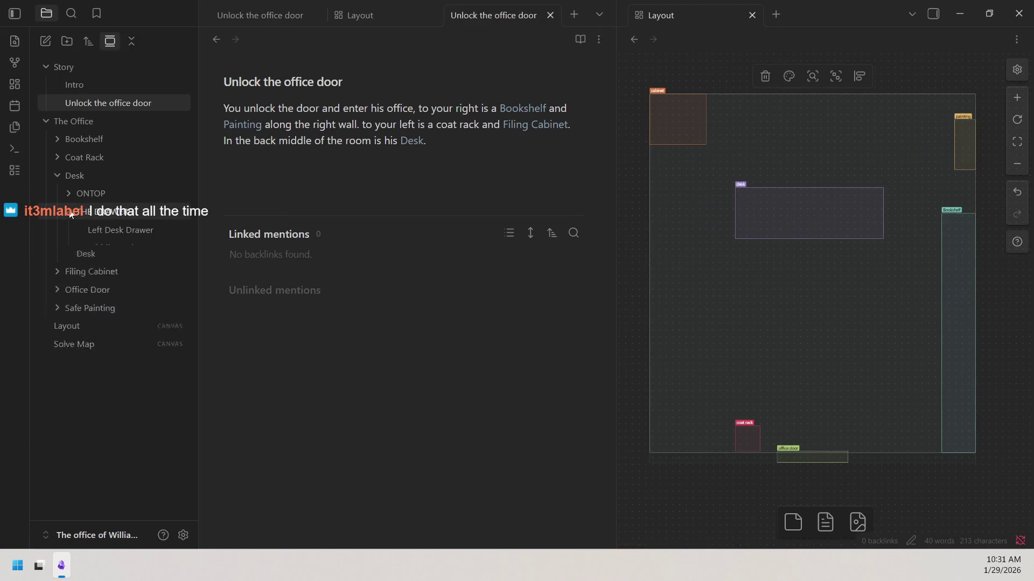
{"action": "left_click", "coordinate": [57, 175]}
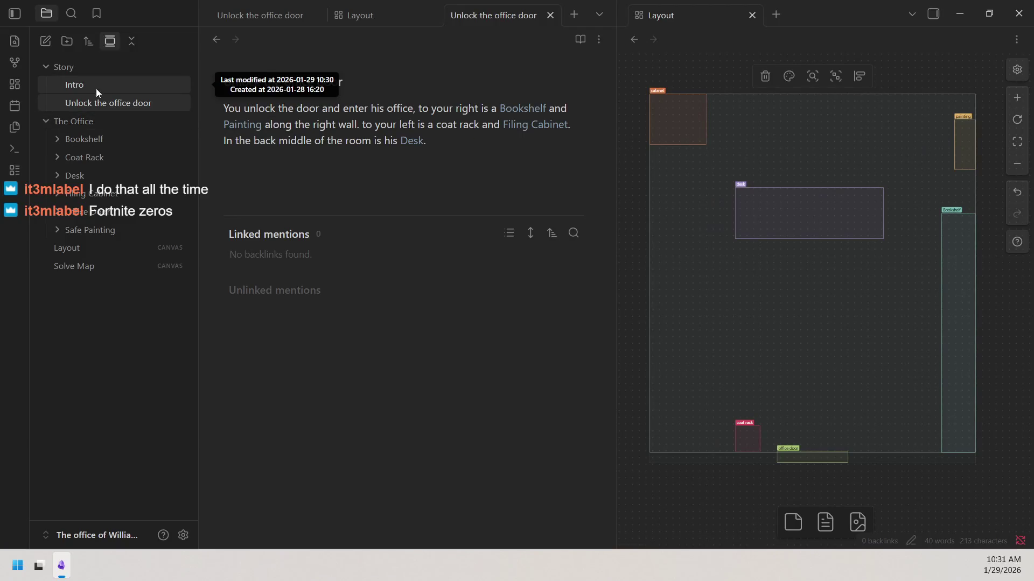
{"action": "left_click", "coordinate": [48, 66]}
{"action": "left_click", "coordinate": [45, 122]}
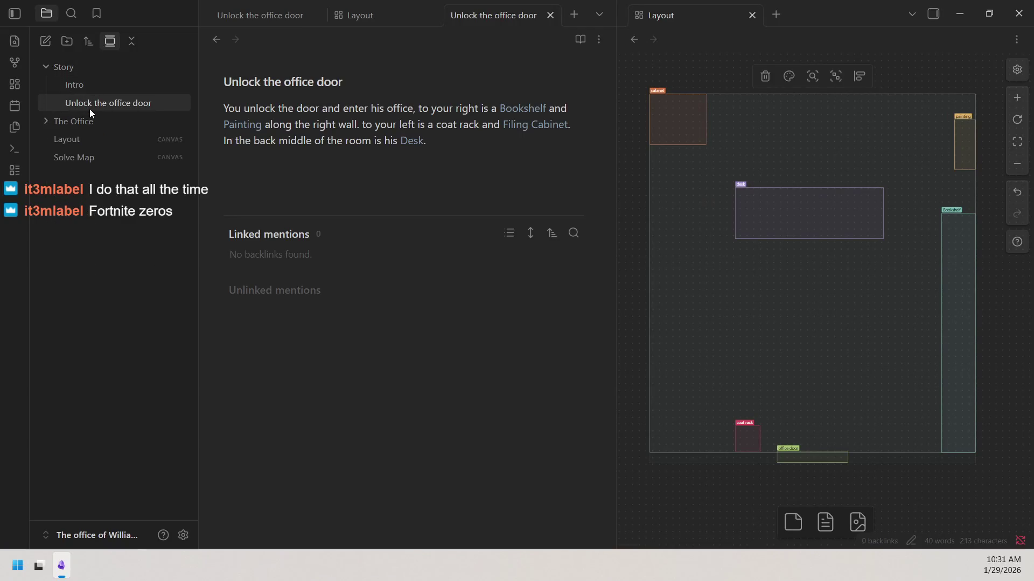
Expand The Office > Safe Painting and open the Safe note.
{"action": "left_click", "coordinate": [96, 123]}
{"action": "left_click", "coordinate": [89, 232]}
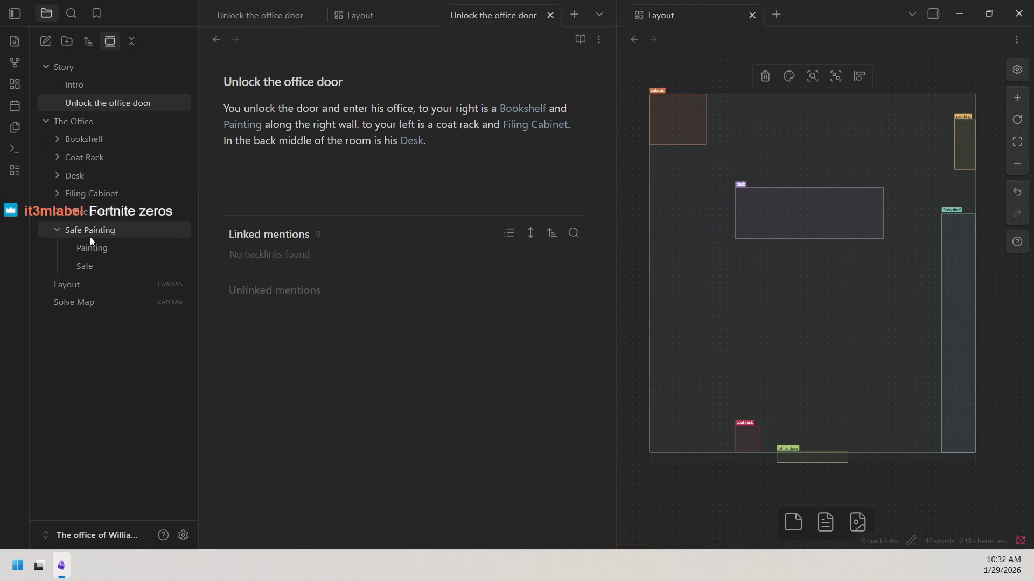
{"action": "left_click", "coordinate": [95, 269]}
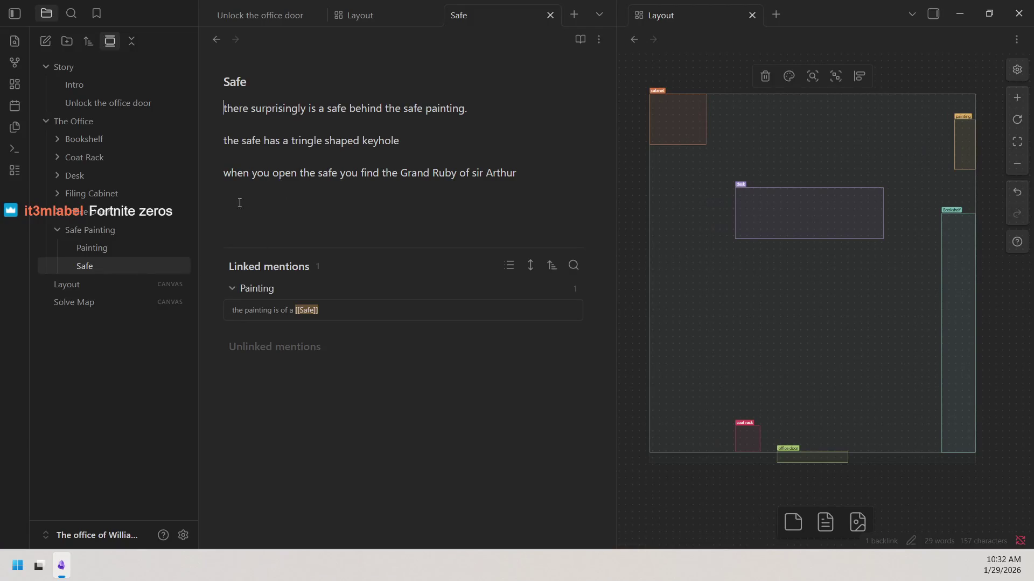
{"action": "left_click", "coordinate": [105, 123]}
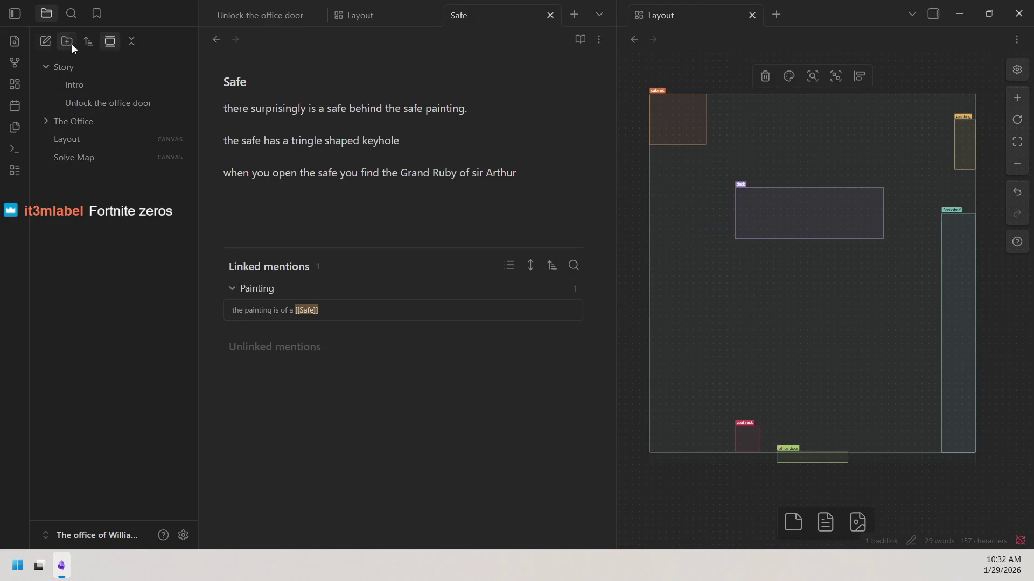
Create a new note in the Story folder and clear its Untitled title for retyping as Finish.
{"action": "left_click", "coordinate": [38, 39]}
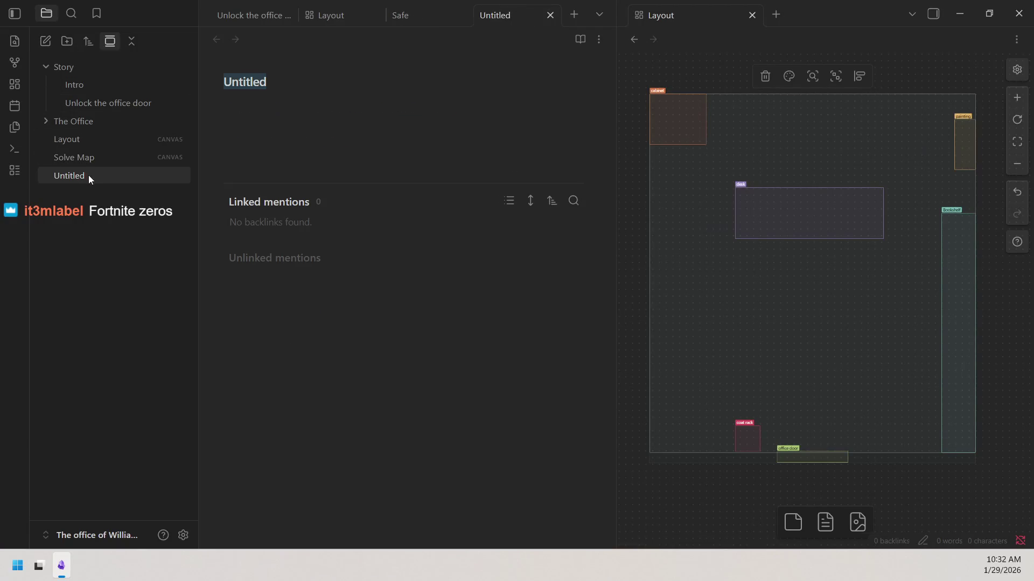
{"action": "left_click_drag", "start_coordinate": [88, 175], "coordinate": [91, 79]}
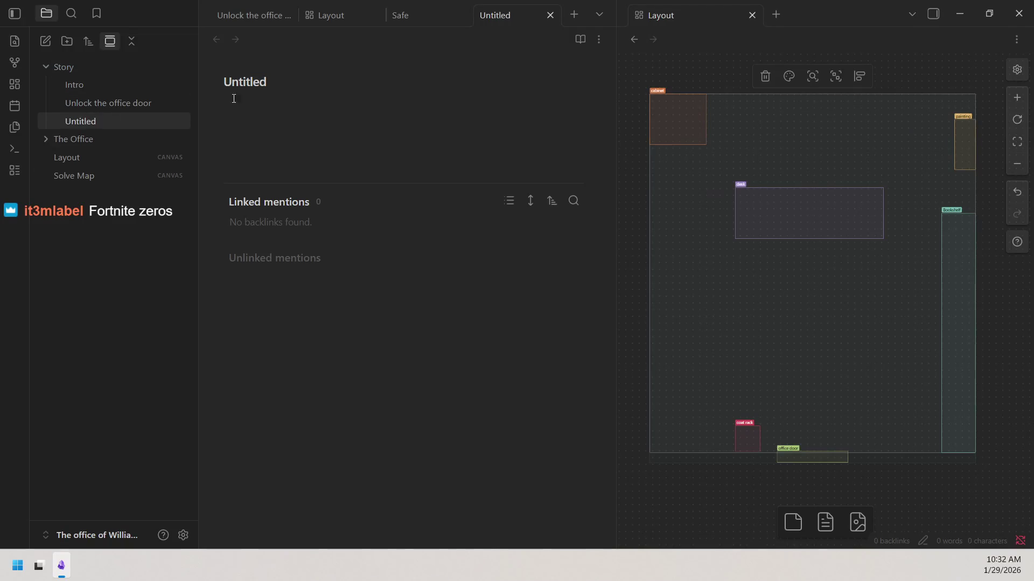
{"action": "key", "text": "ctrl+a"}
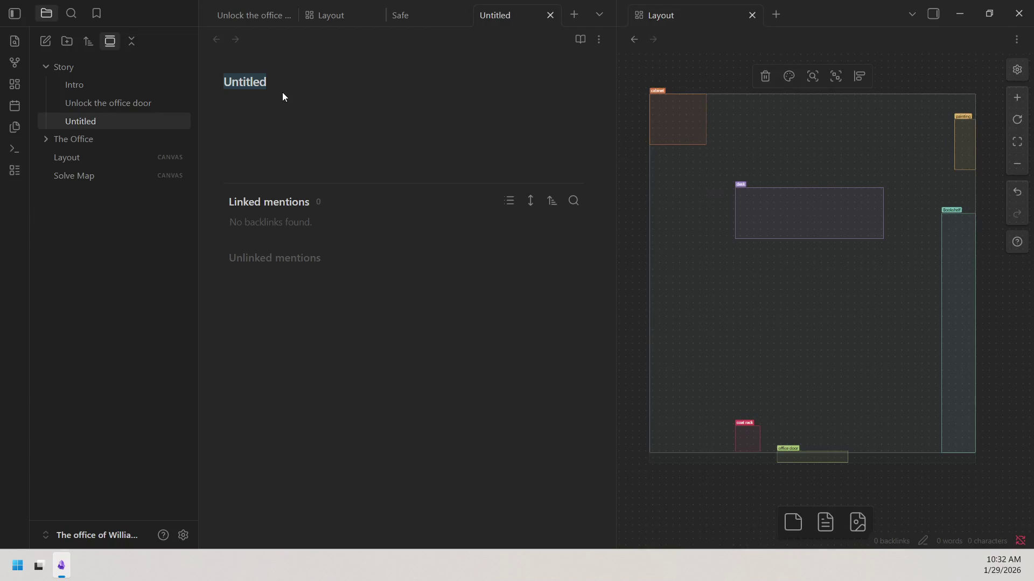
{"action": "key", "text": "BackSpace"}
{"action": "type", "text": "Finish"}
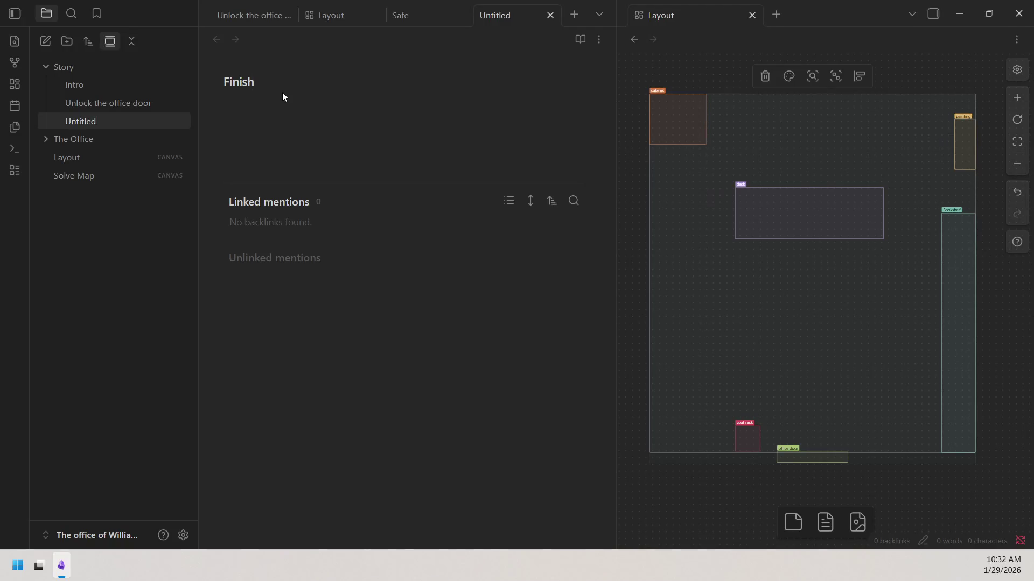
Confirm the Finish title and begin the body 'After stealing the Grand Ruby of sir Arther'.
{"action": "key", "text": "Return"}
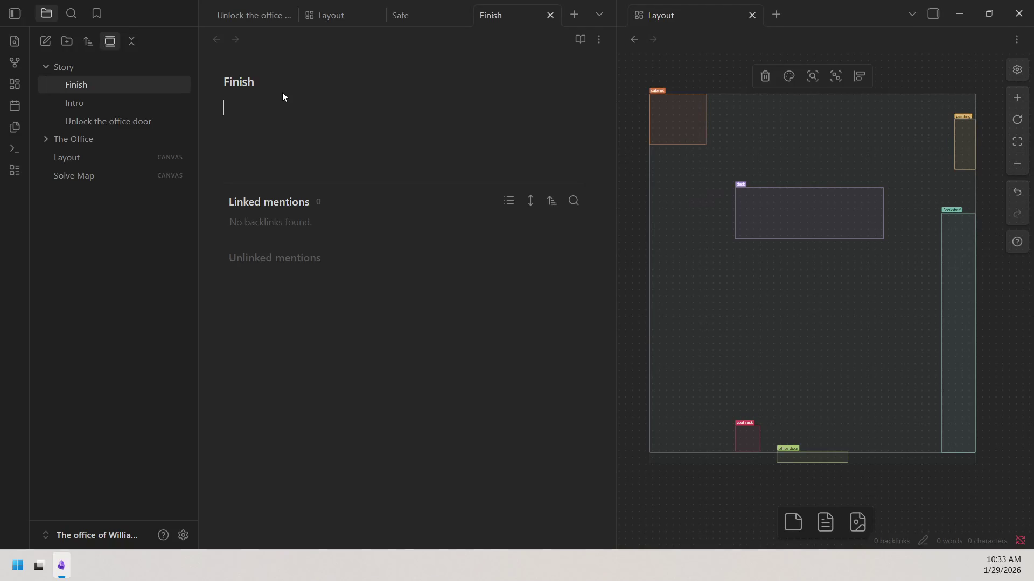
{"action": "type", "text": "After stealing the Grand Ruby of sir Arther"}
Check Intro for the spelling, then correct Arther to Arthur in the Finish note.
{"action": "left_click", "coordinate": [404, 126]}
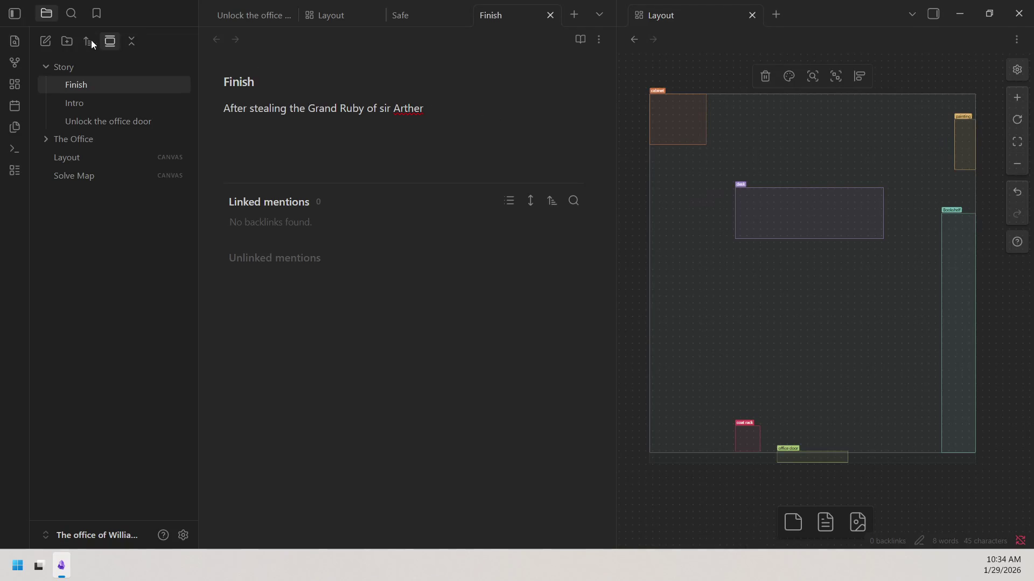
{"action": "left_click", "coordinate": [94, 102]}
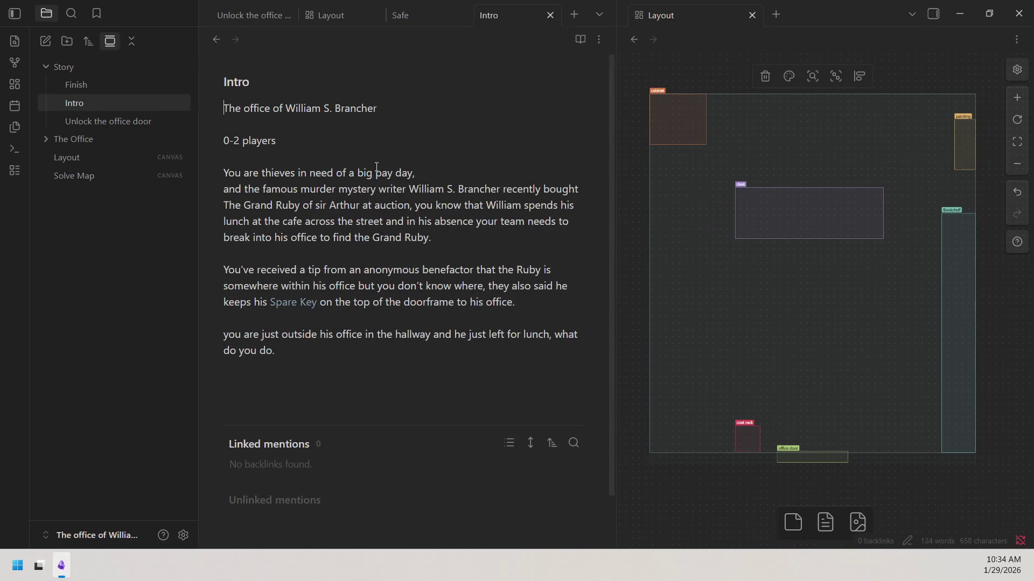
{"action": "left_click", "coordinate": [110, 86]}
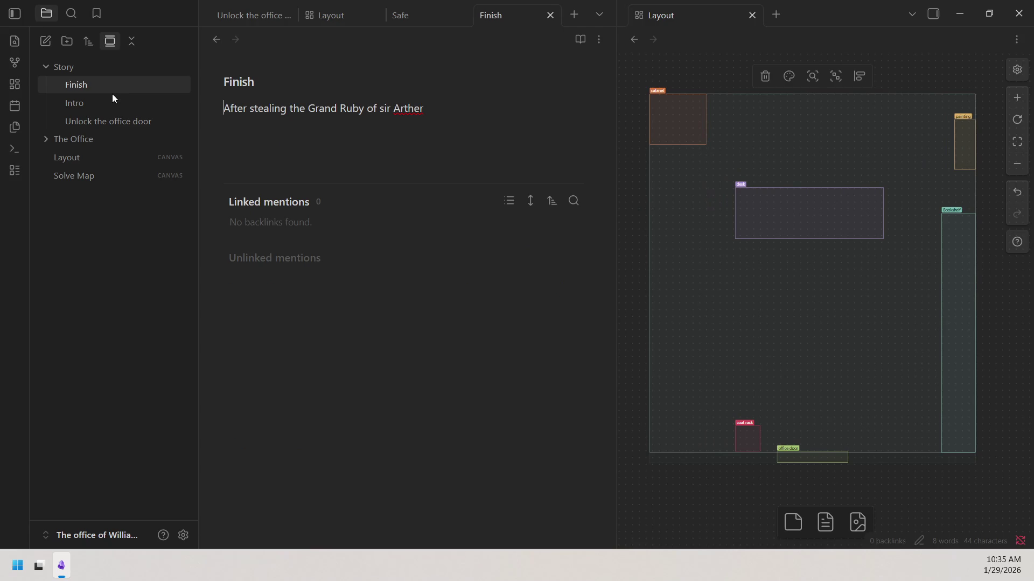
{"action": "key", "text": "BackSpace"}
{"action": "key", "text": "BackSpace"}
{"action": "type", "text": "ur"}
{"action": "type", "text": "you"}
{"action": "type", "text": "leave "}
{"action": "type", "text": "the office"}
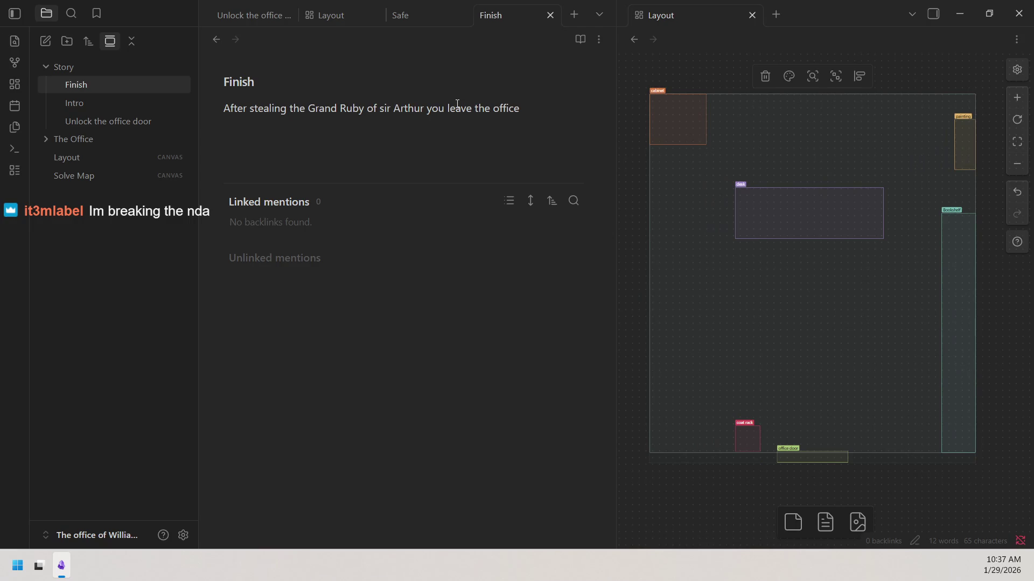
Place the caret after 'office' in Finish, then open and close the canvas group options.
{"action": "left_click", "coordinate": [653, 71]}
{"action": "left_click", "coordinate": [525, 122]}
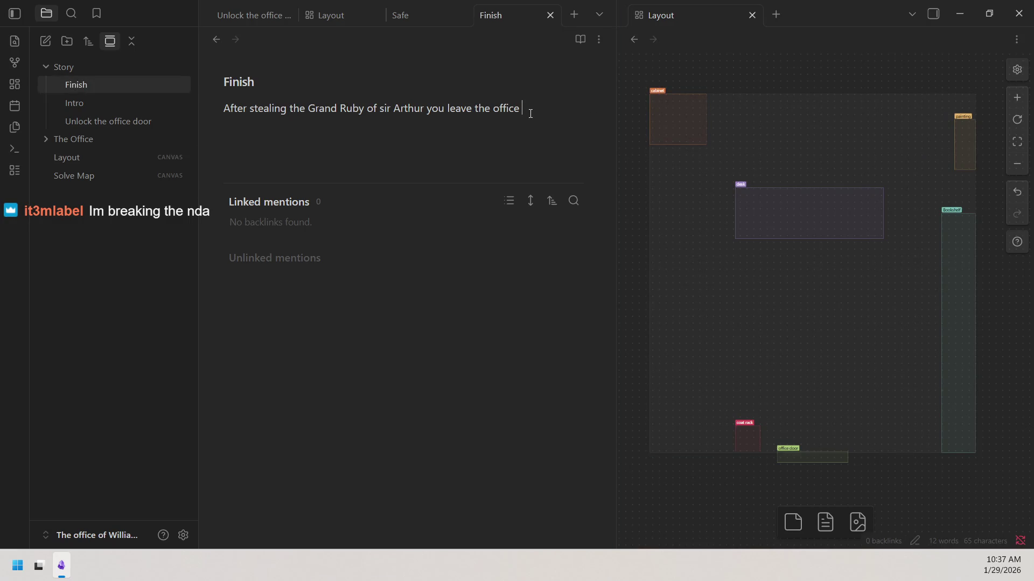
{"action": "left_click", "coordinate": [913, 141]}
{"action": "right_click", "coordinate": [914, 142]}
{"action": "left_click", "coordinate": [857, 102]}
Tint the large room group light cyan via the custom colour picker, then return to Finish.
{"action": "left_click", "coordinate": [765, 105]}
{"action": "left_click", "coordinate": [780, 75]}
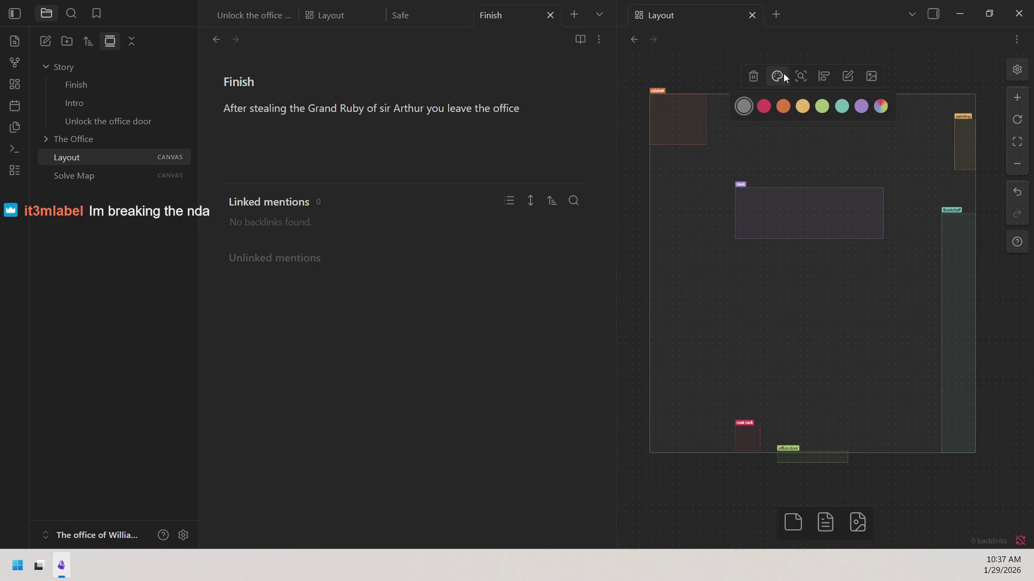
{"action": "left_click", "coordinate": [879, 106]}
{"action": "left_click_drag", "start_coordinate": [927, 225], "coordinate": [970, 230]}
{"action": "mouse_move", "coordinate": [964, 130]}
{"action": "left_mouse_down"}
{"action": "mouse_move", "coordinate": [962, 99]}
{"action": "mouse_move", "coordinate": [923, 107]}
{"action": "mouse_move", "coordinate": [922, 173]}
{"action": "left_mouse_up"}
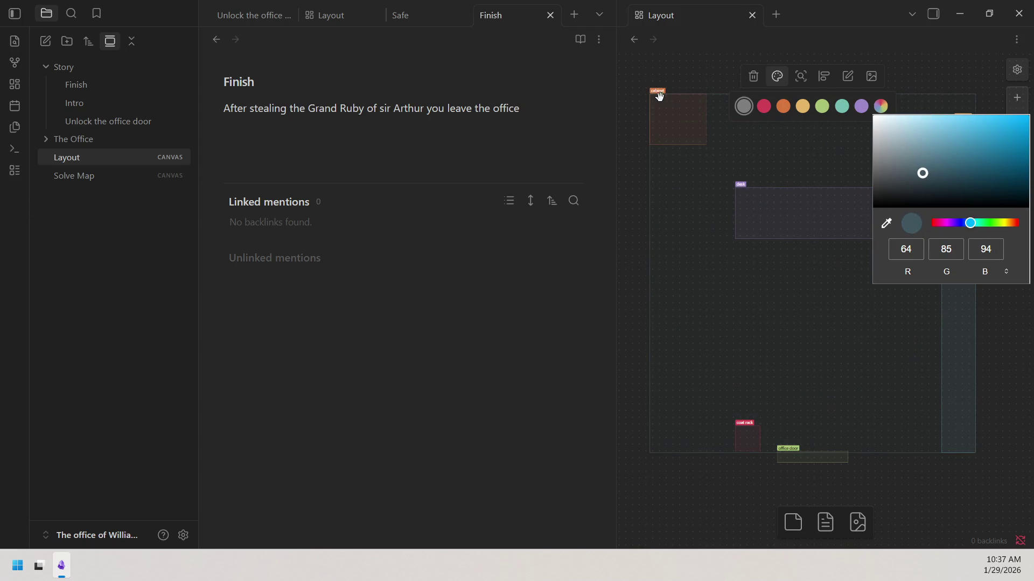
{"action": "left_click", "coordinate": [675, 83]}
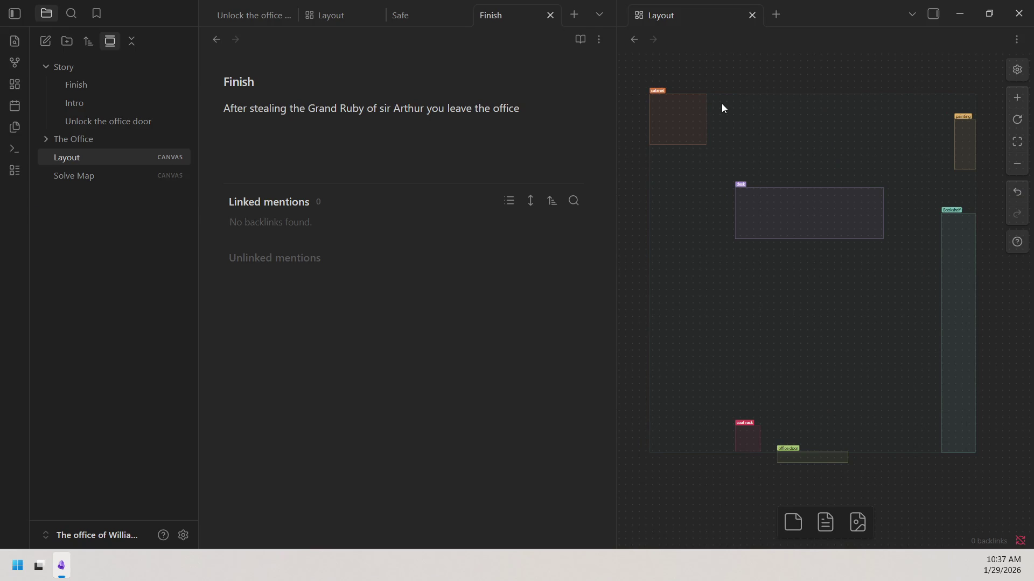
{"action": "left_click", "coordinate": [529, 107]}
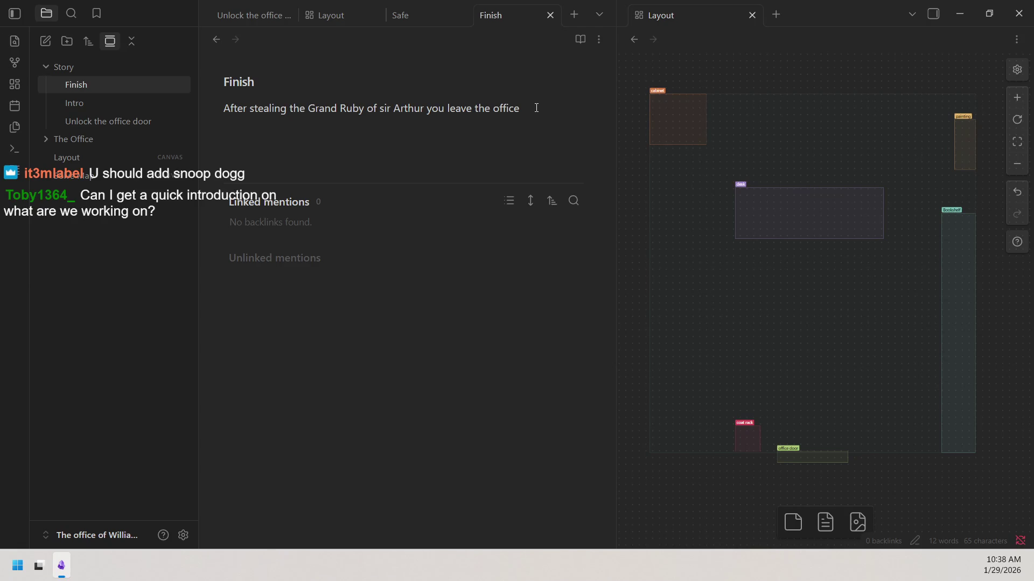
Flip through the Layout, Safe, Finish and Unlock the office door tabs, then bring up the Solve Map canvas.
{"action": "left_click", "coordinate": [131, 43]}
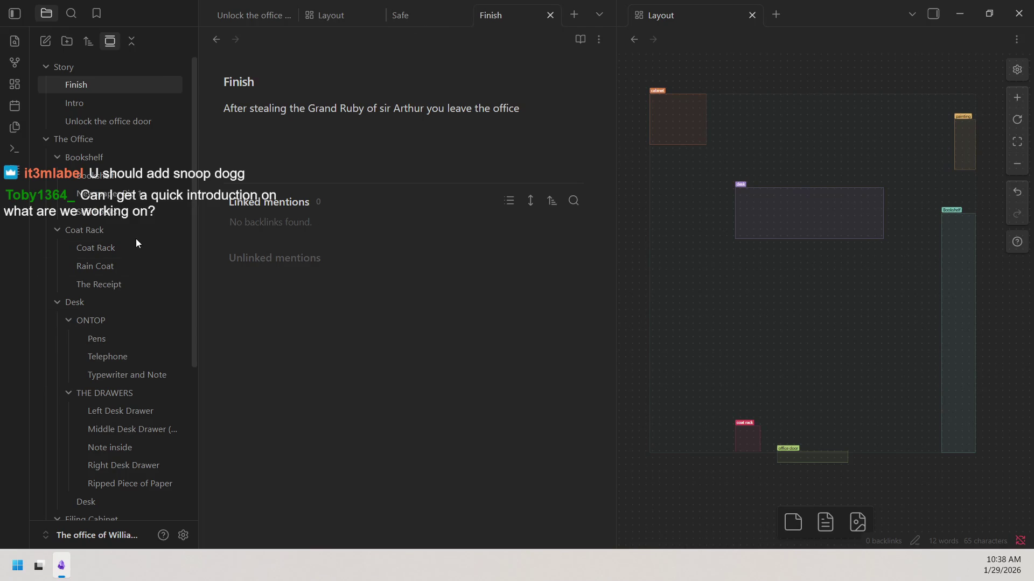
{"action": "left_click", "coordinate": [347, 17]}
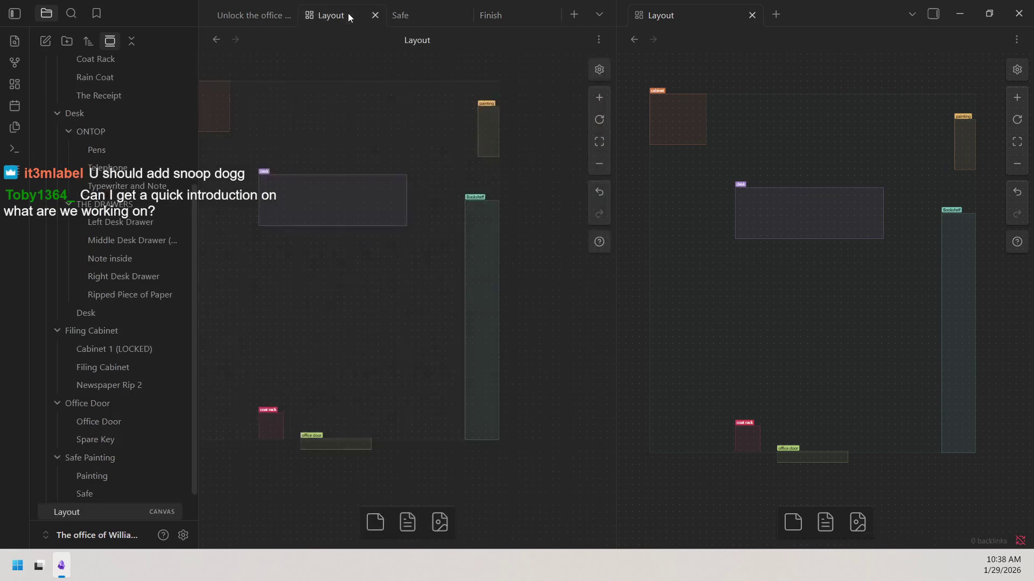
{"action": "left_click", "coordinate": [420, 11]}
{"action": "left_click", "coordinate": [503, 9]}
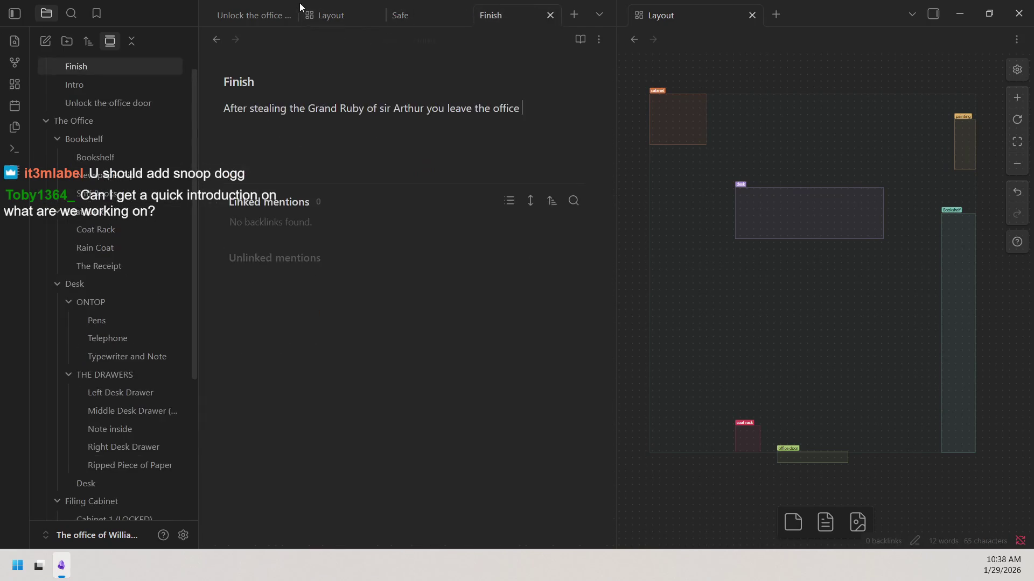
{"action": "left_click", "coordinate": [254, 14]}
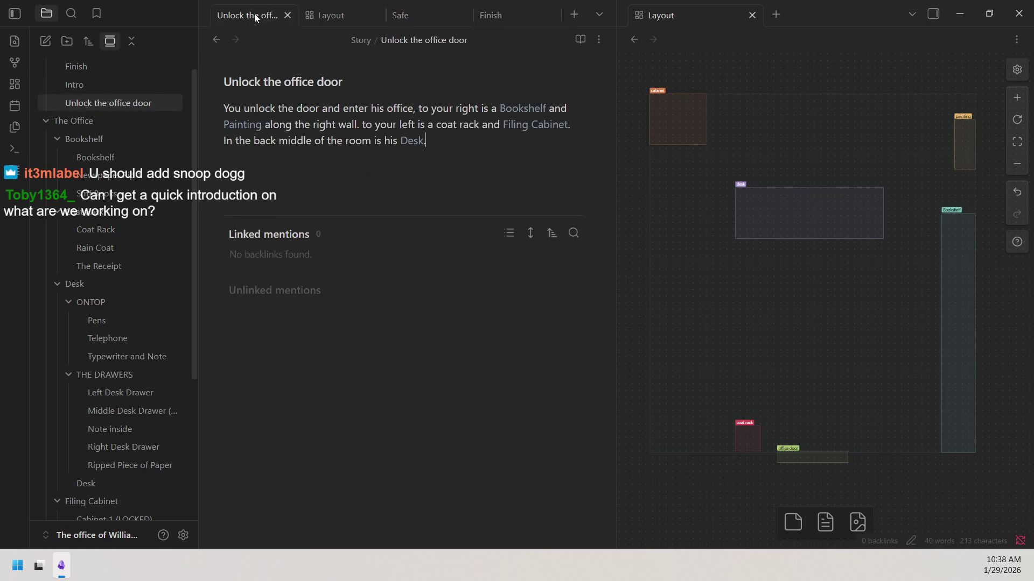
{"action": "left_click", "coordinate": [417, 12]}
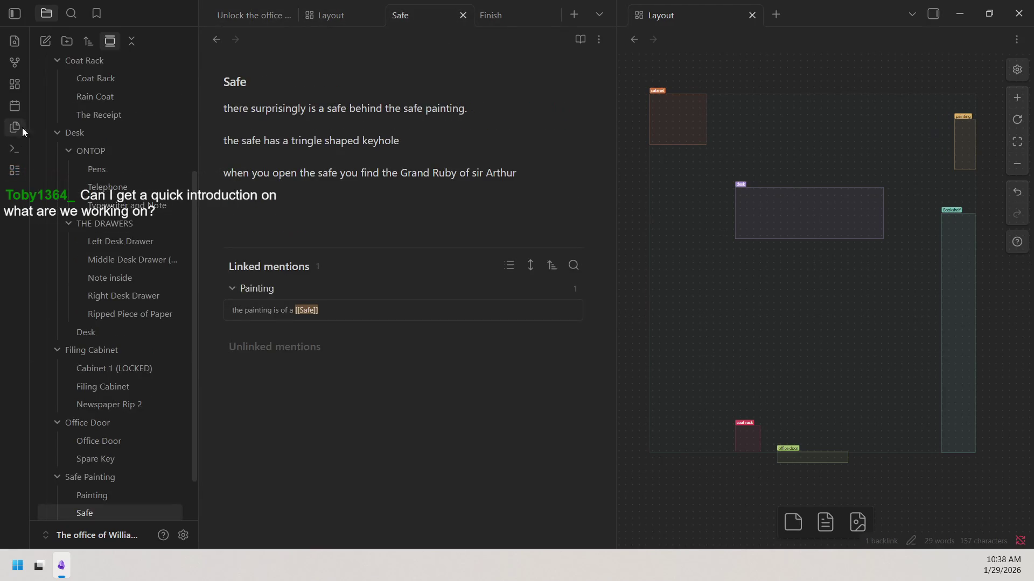
{"action": "scroll", "coordinate": [137, 312], "scroll_direction": "down", "scroll_amount": 2}
{"action": "left_click", "coordinate": [103, 495]}
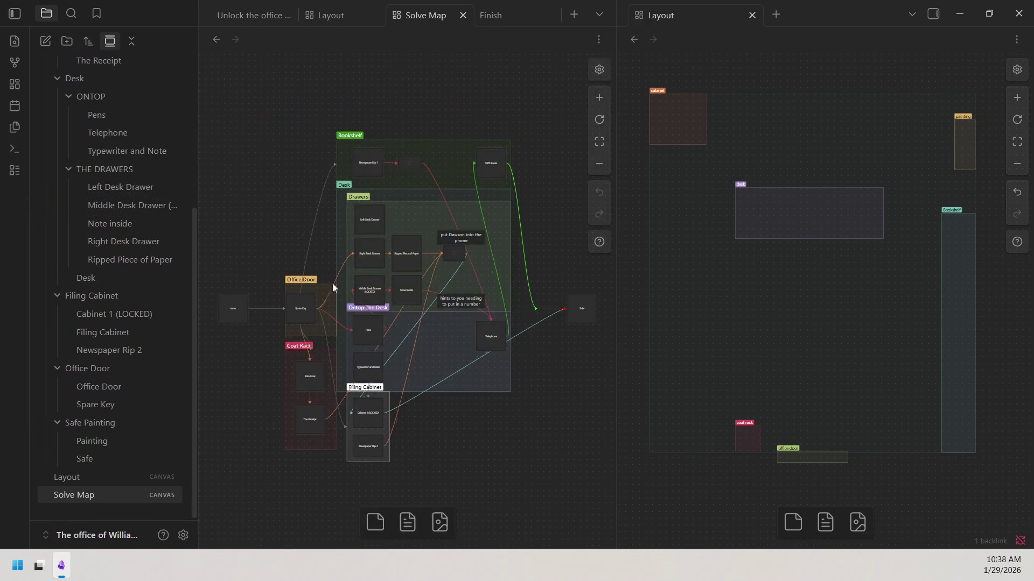
{"action": "scroll", "coordinate": [290, 197], "scroll_direction": "down", "scroll_amount": 1}
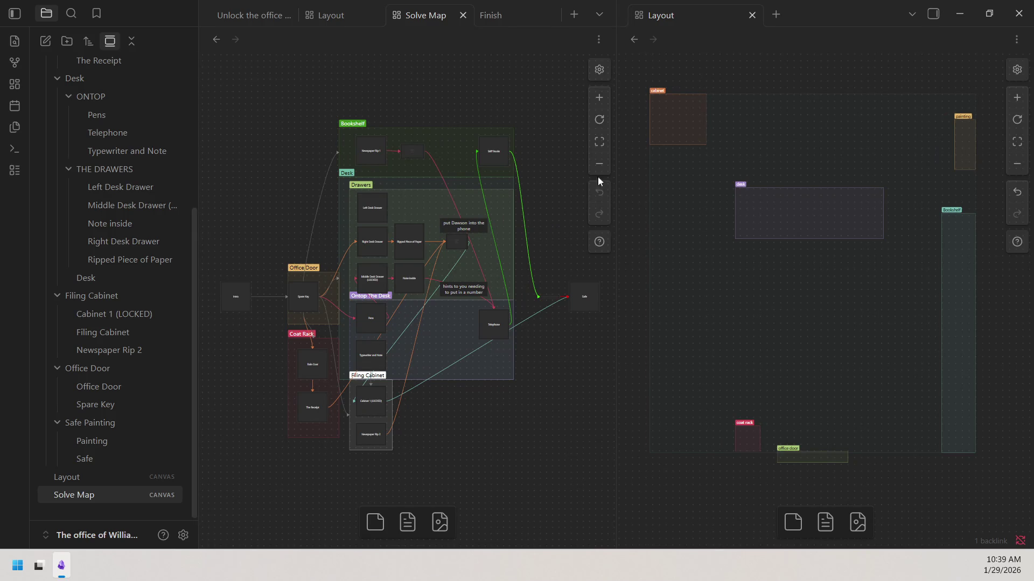
Return to the Finish note and place the cursor after 'you leave the office'.
{"action": "left_click", "coordinate": [494, 14]}
{"action": "left_click", "coordinate": [524, 117]}
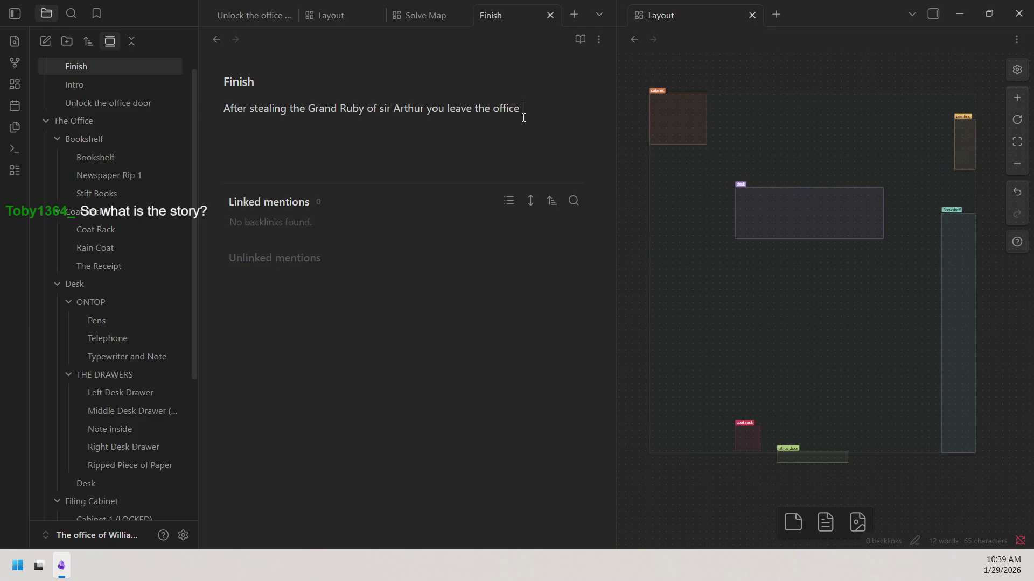
{"action": "left_click", "coordinate": [97, 83]}
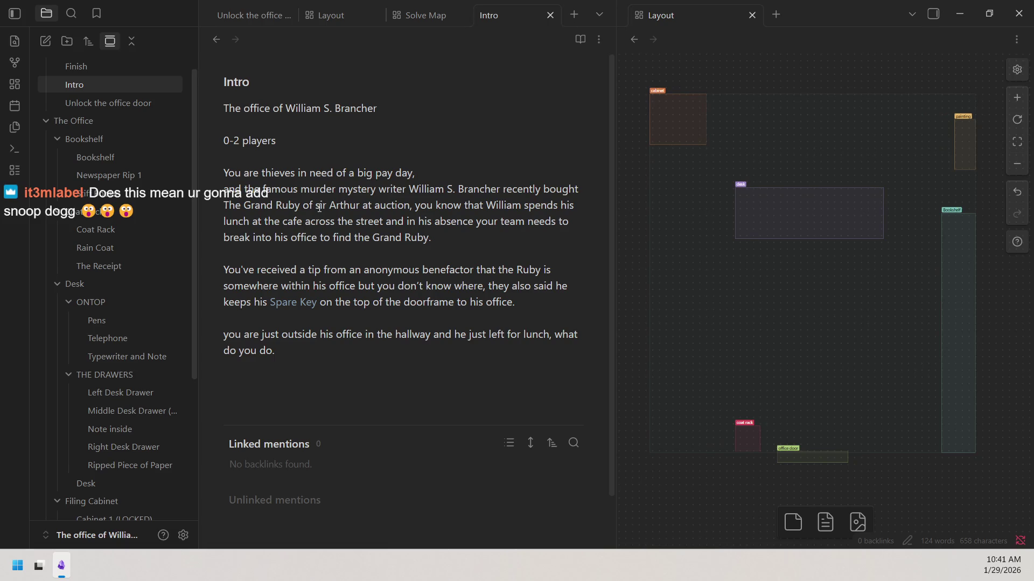
{"action": "scroll", "coordinate": [113, 129], "scroll_direction": "up", "scroll_amount": 1}
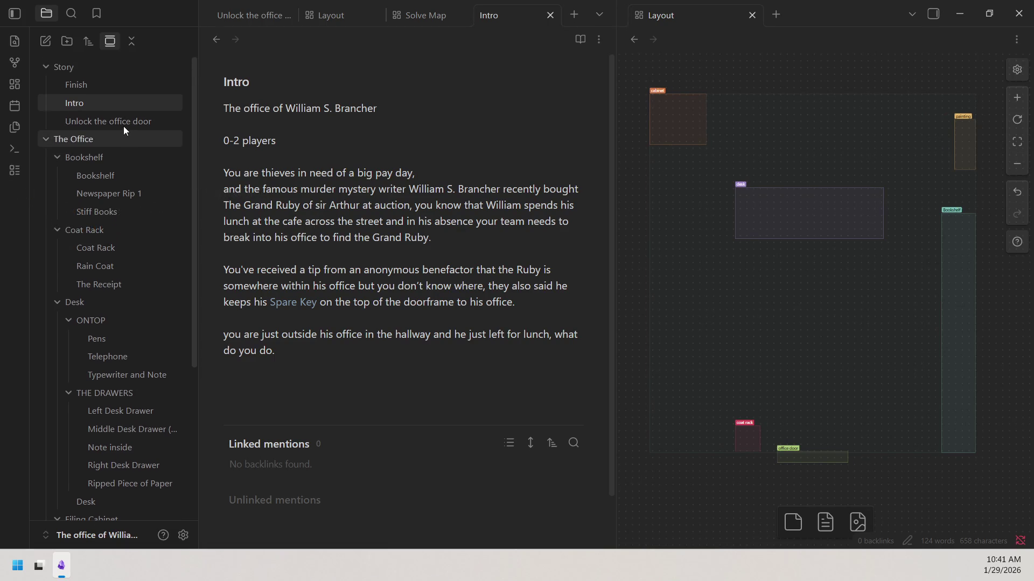
{"action": "left_click", "coordinate": [137, 84]}
{"action": "left_click", "coordinate": [528, 106]}
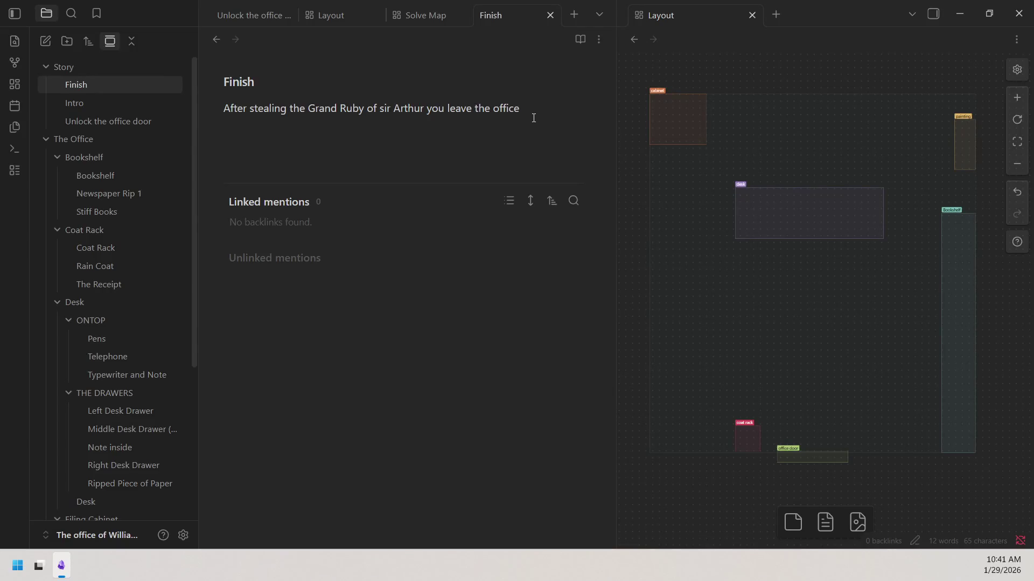
{"action": "type", "text": "wity"}
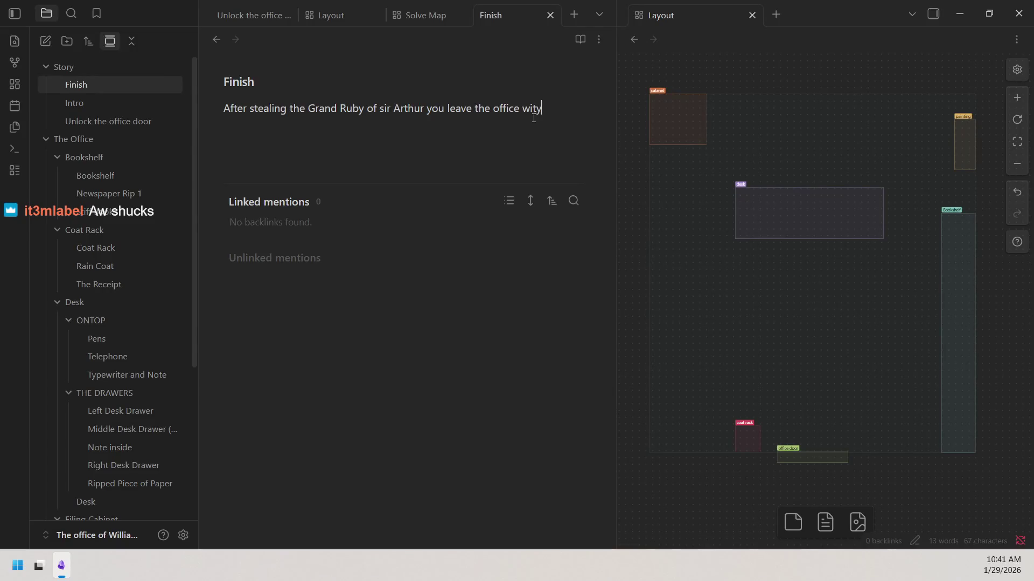
{"action": "key", "text": "BackSpace"}
{"action": "type", "text": "h a s"}
Trim the stray letter so Finish ends 'with a', then show the Painting note in the right pane.
{"action": "key", "text": "BackSpace"}
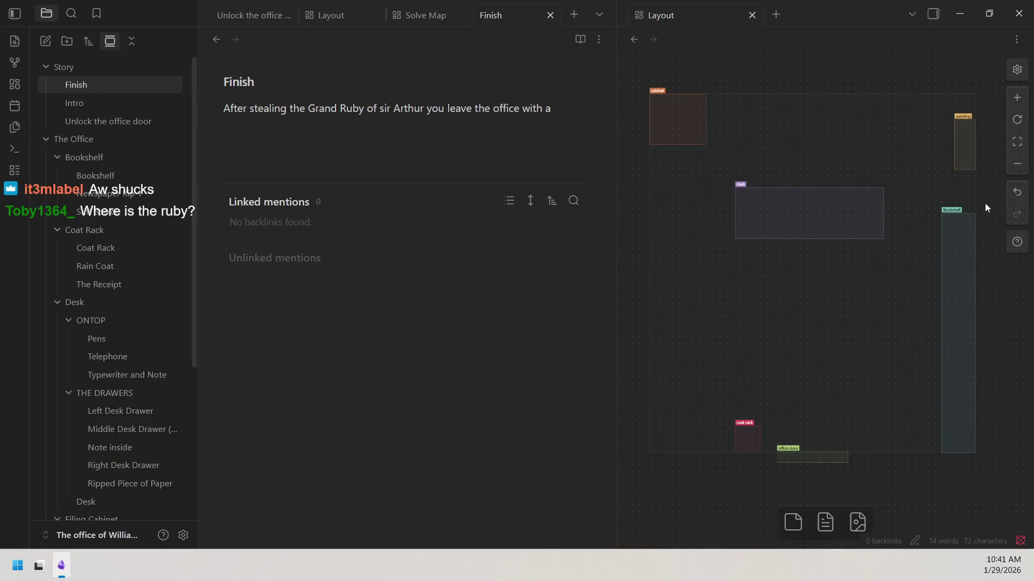
{"action": "left_click", "coordinate": [984, 117]}
{"action": "scroll", "coordinate": [984, 117], "scroll_direction": "up", "scroll_amount": 2}
{"action": "scroll", "coordinate": [984, 117], "scroll_direction": "down", "scroll_amount": 3}
{"action": "scroll", "coordinate": [981, 135], "scroll_direction": "up", "scroll_amount": 2}
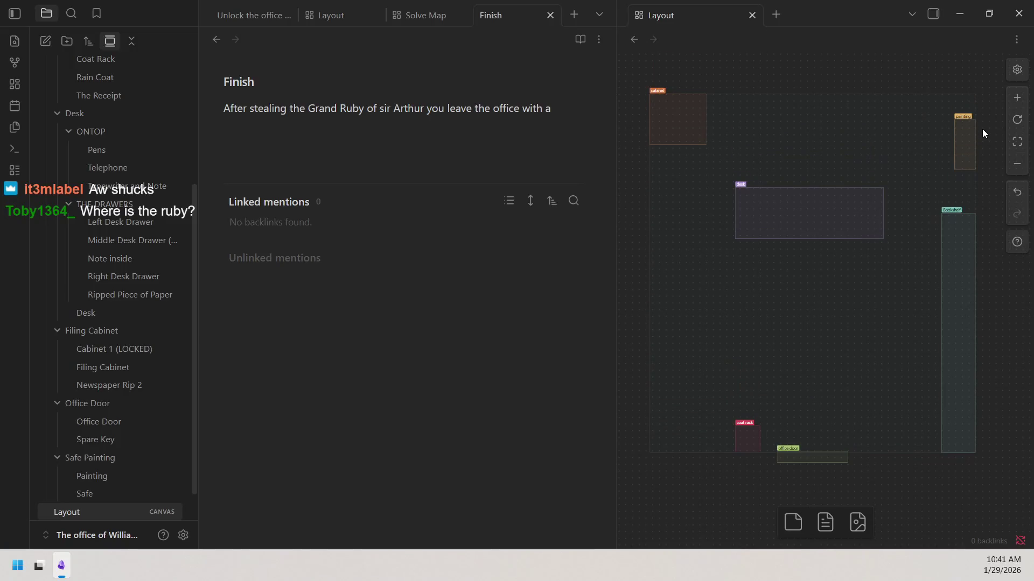
{"action": "left_click", "coordinate": [112, 477]}
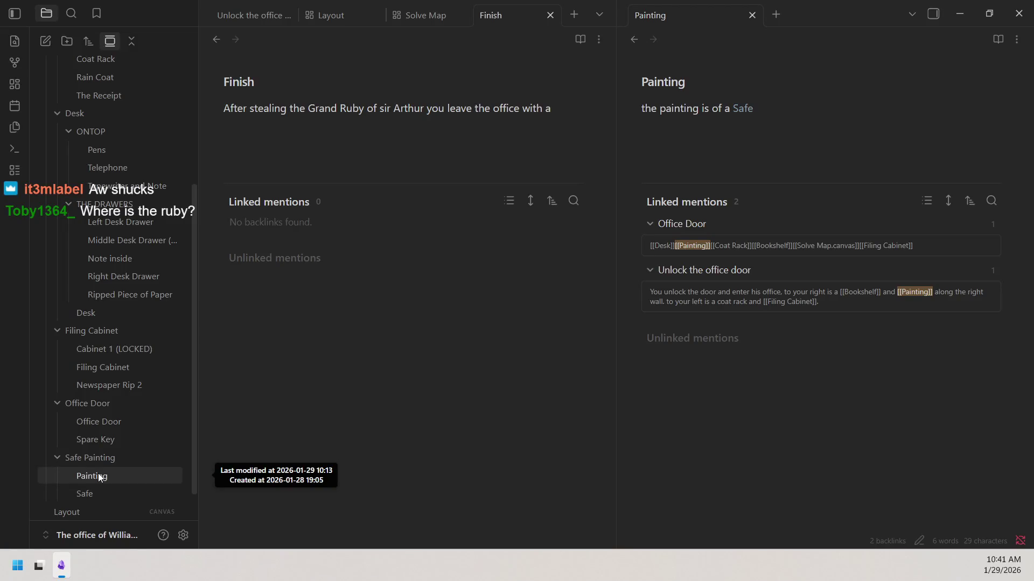
{"action": "left_click_drag", "start_coordinate": [639, 108], "coordinate": [732, 109]}
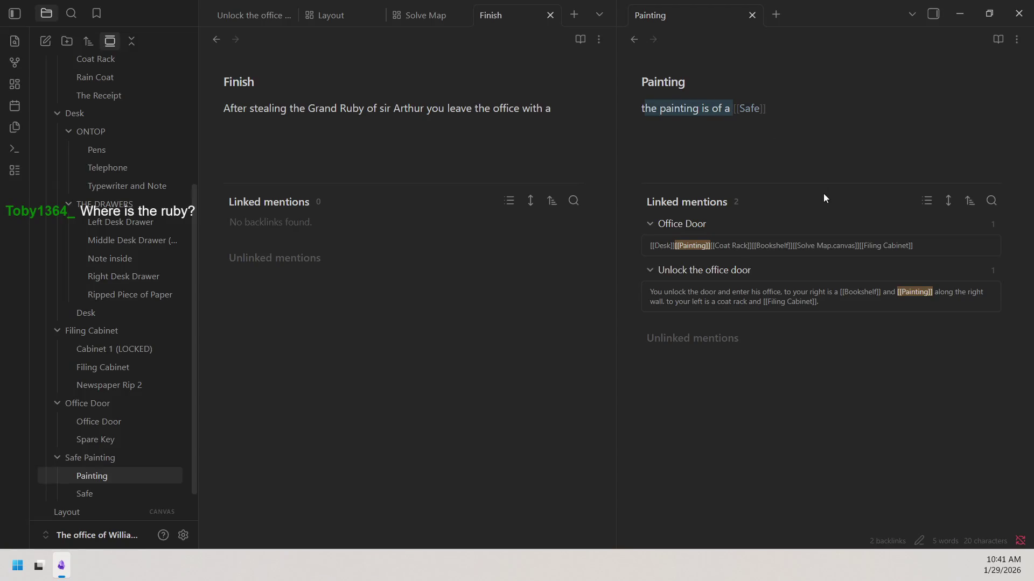
{"action": "left_click", "coordinate": [848, 177]}
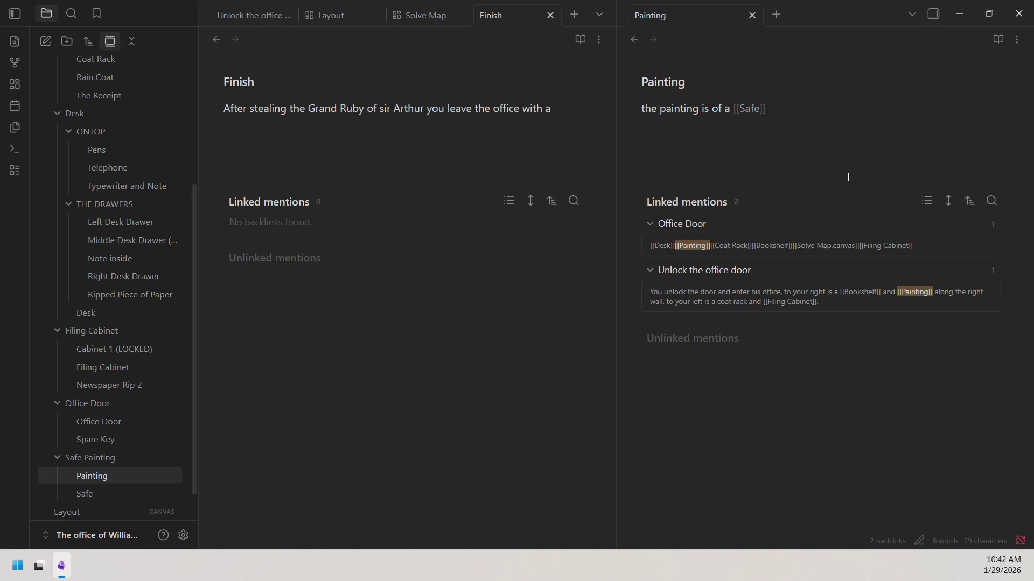
{"action": "scroll", "coordinate": [161, 177], "scroll_direction": "up", "scroll_amount": 5}
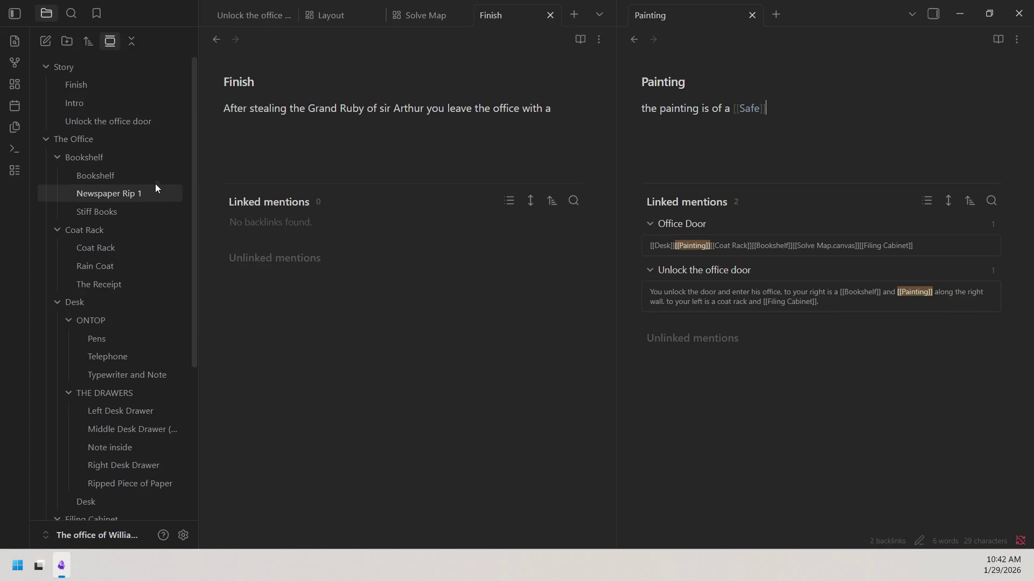
Show the Finish note in the right pane beside the Solve Map canvas.
{"action": "left_click", "coordinate": [134, 92]}
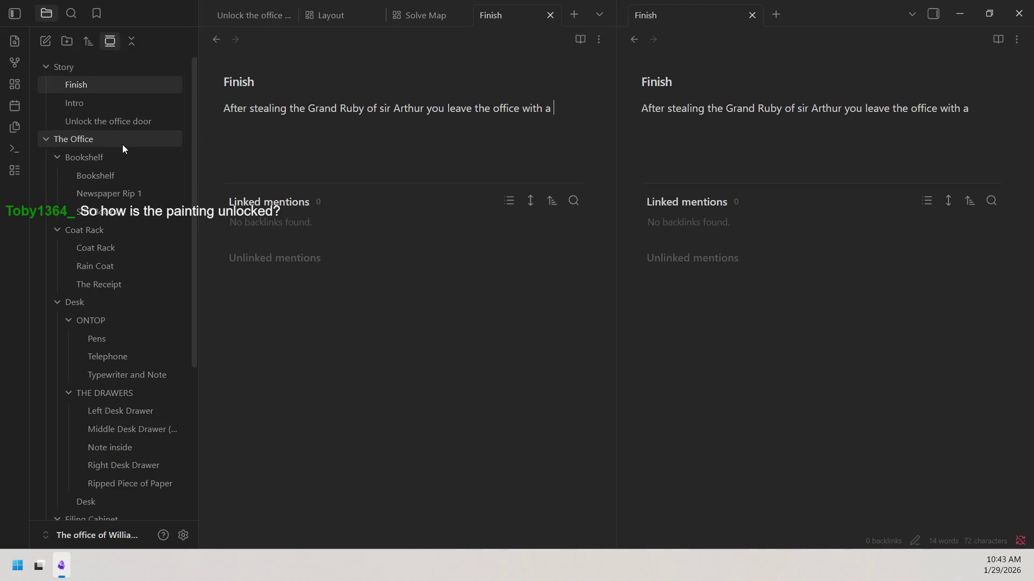
{"action": "mouse_move", "coordinate": [332, 15]}
{"action": "left_click", "coordinate": [420, 15]}
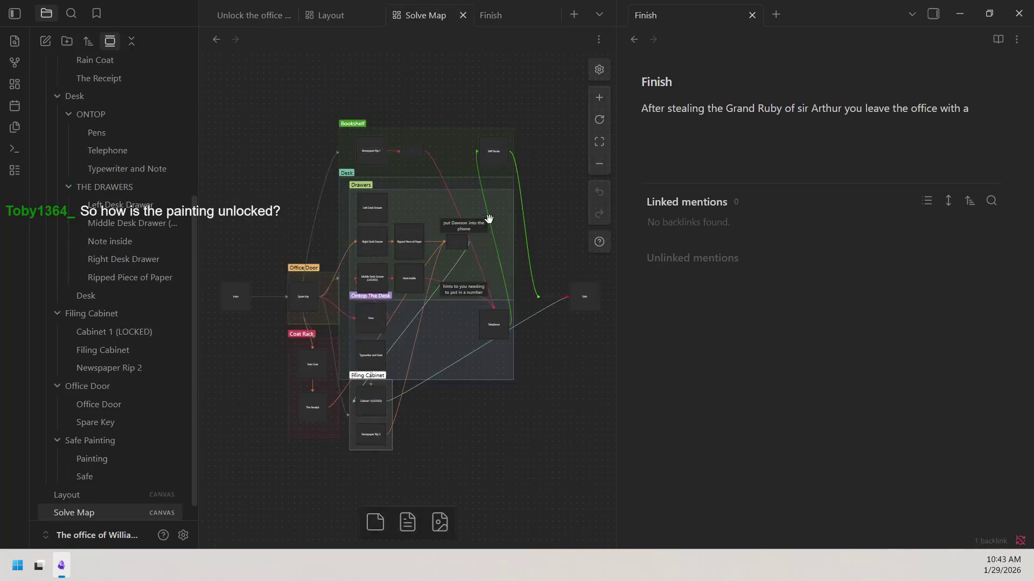
{"action": "left_click", "coordinate": [598, 97]}
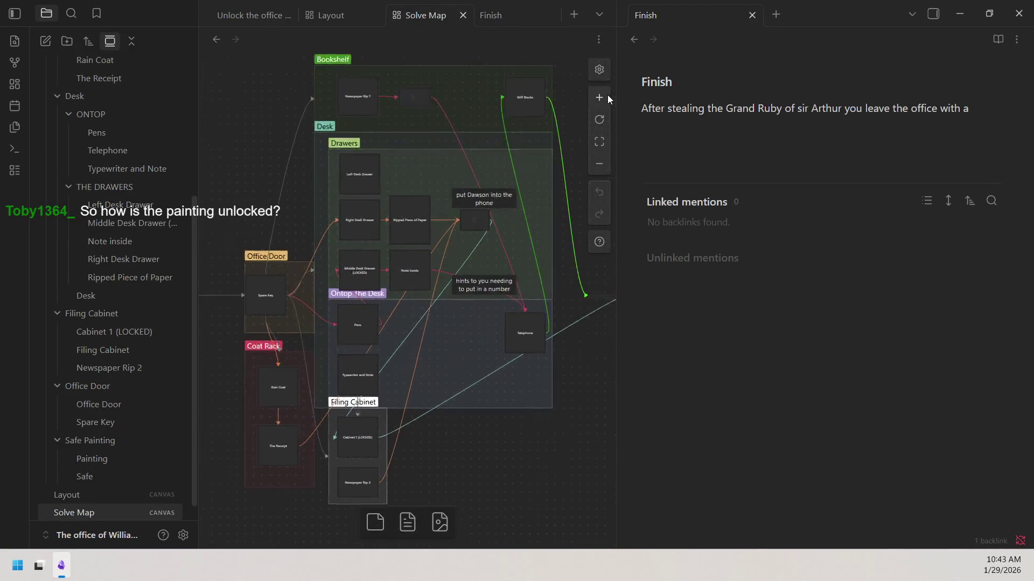
{"action": "left_click", "coordinate": [599, 97]}
{"action": "scroll", "coordinate": [583, 144], "scroll_direction": "right", "scroll_amount": 5}
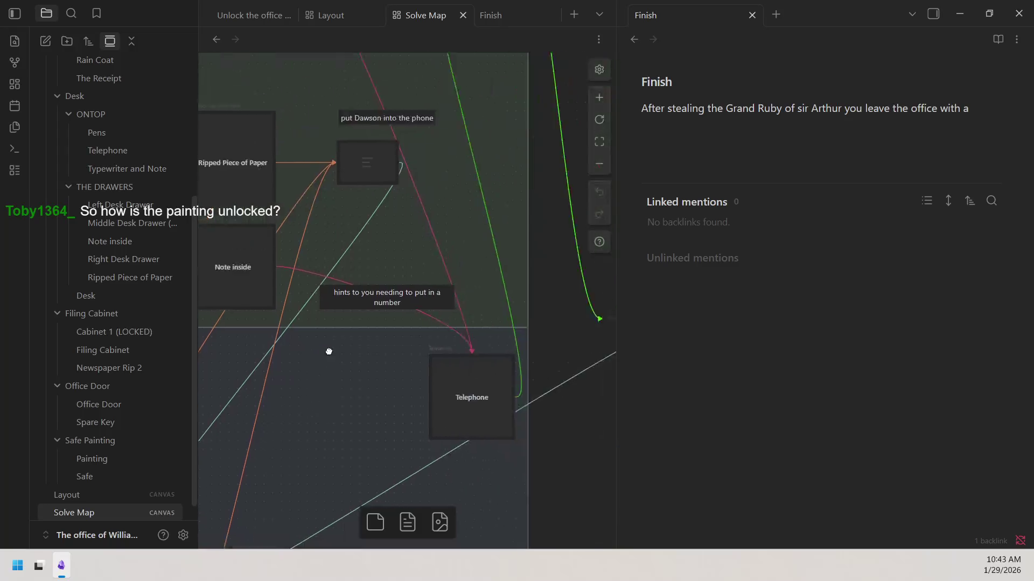
{"action": "scroll", "coordinate": [530, 303], "scroll_direction": "right", "scroll_amount": 3}
{"action": "scroll", "coordinate": [374, 240], "scroll_direction": "right", "scroll_amount": 5}
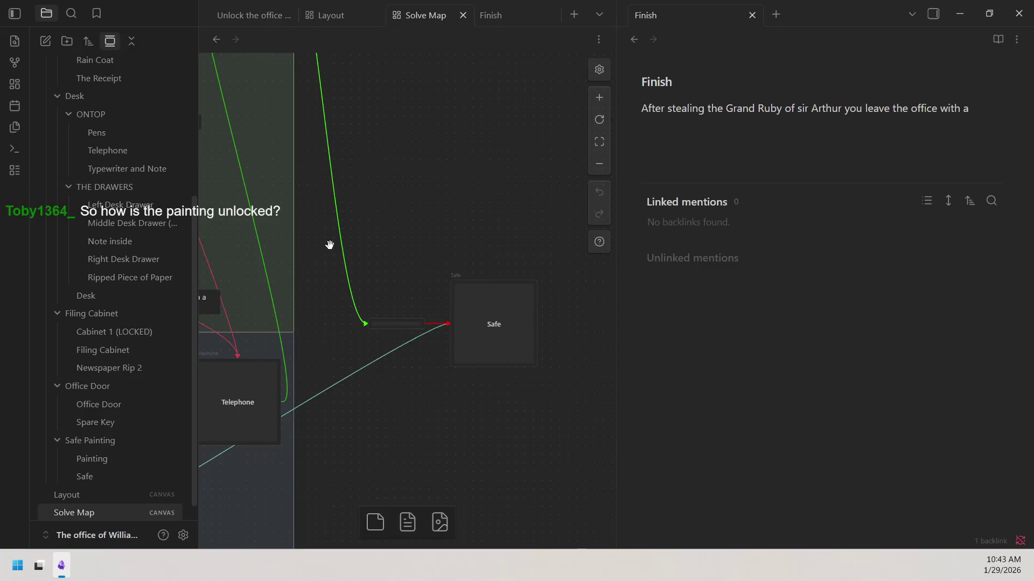
{"action": "scroll", "coordinate": [493, 392], "scroll_direction": "up", "scroll_amount": 5}
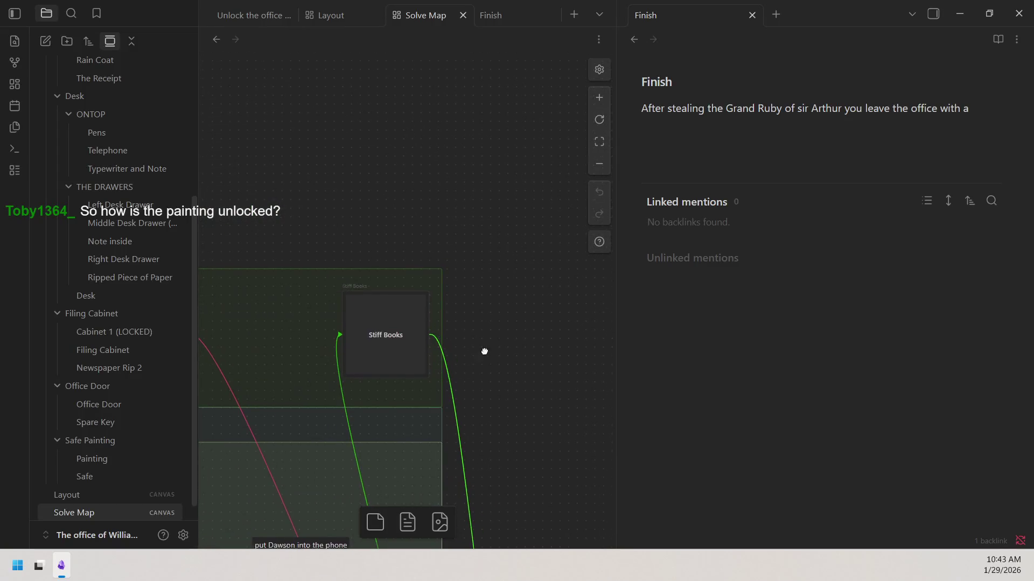
{"action": "scroll", "coordinate": [485, 351], "scroll_direction": "down", "scroll_amount": 2}
{"action": "scroll", "coordinate": [525, 267], "scroll_direction": "left", "scroll_amount": 2}
{"action": "left_click", "coordinate": [598, 96]}
{"action": "scroll", "coordinate": [558, 89], "scroll_direction": "right", "scroll_amount": 1}
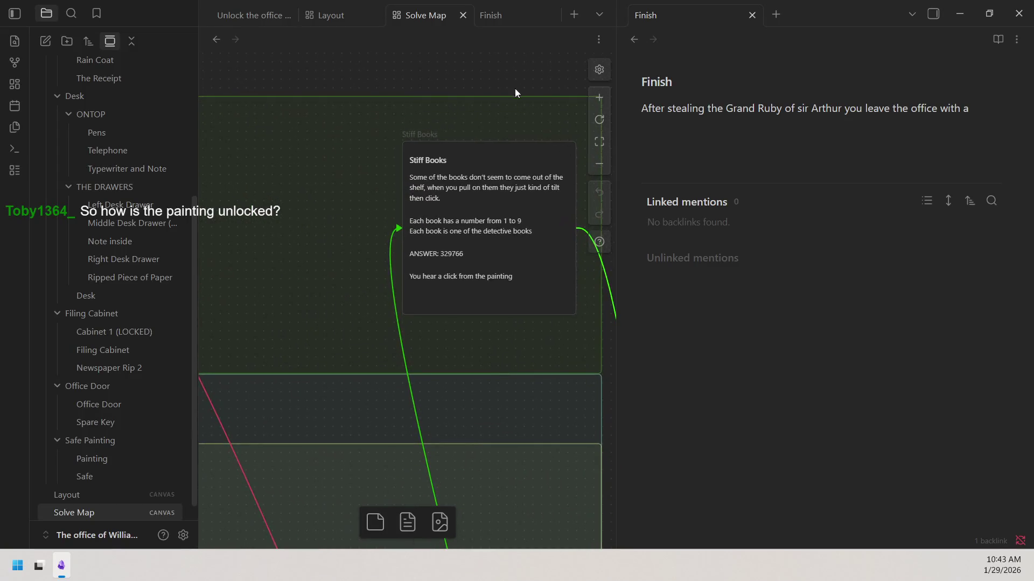
{"action": "scroll", "coordinate": [461, 77], "scroll_direction": "right", "scroll_amount": 2}
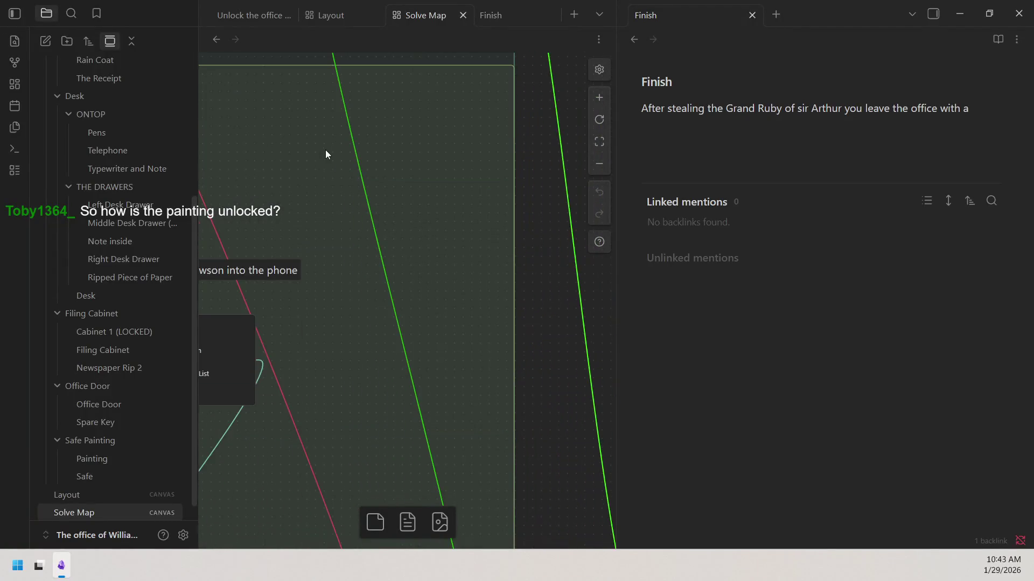
{"action": "scroll", "coordinate": [326, 150], "scroll_direction": "down", "scroll_amount": 3}
{"action": "scroll", "coordinate": [331, 194], "scroll_direction": "down", "scroll_amount": 2}
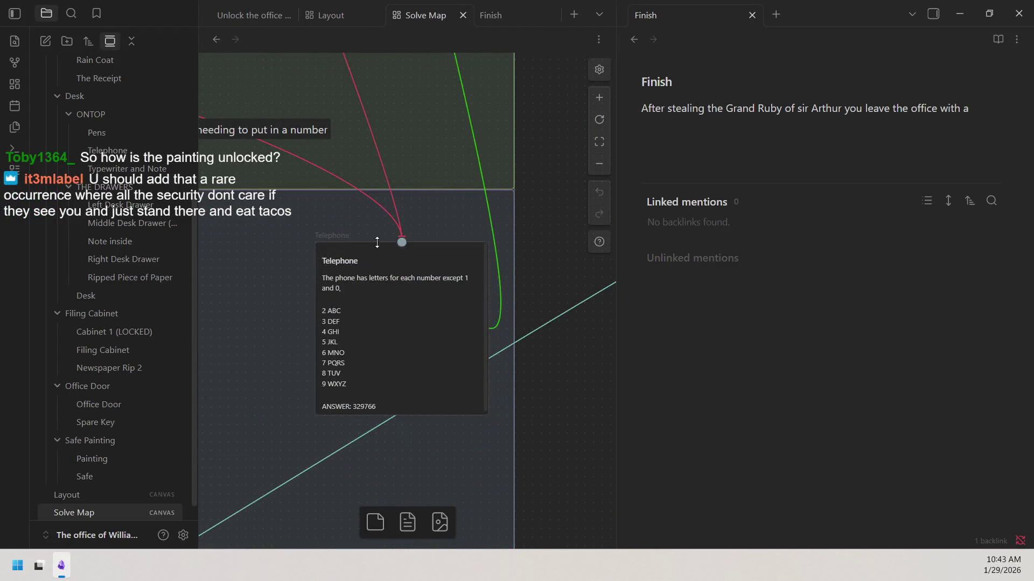
{"action": "scroll", "coordinate": [404, 267], "scroll_direction": "up", "scroll_amount": 2}
{"action": "scroll", "coordinate": [439, 283], "scroll_direction": "left", "scroll_amount": 3}
{"action": "scroll", "coordinate": [439, 283], "scroll_direction": "right", "scroll_amount": 1}
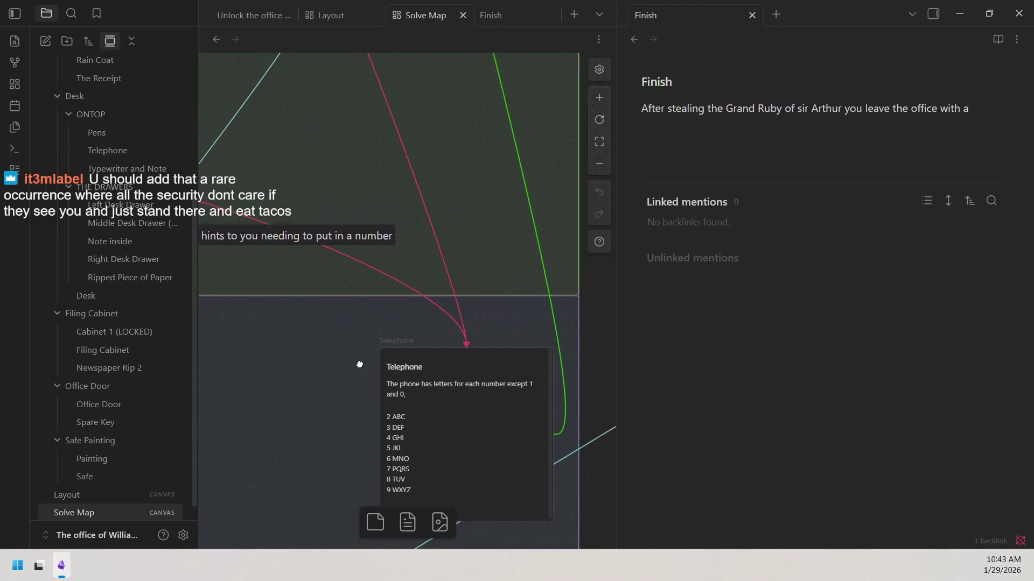
{"action": "left_click_drag", "start_coordinate": [403, 324], "coordinate": [513, 487]}
{"action": "left_click_drag", "start_coordinate": [340, 335], "coordinate": [558, 346]}
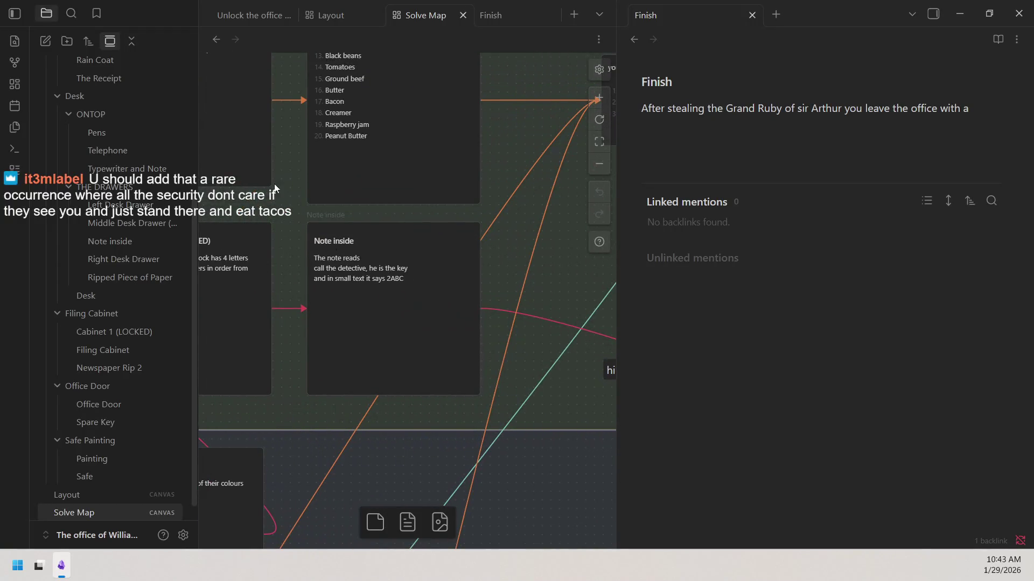
{"action": "left_click_drag", "start_coordinate": [291, 240], "coordinate": [473, 174]}
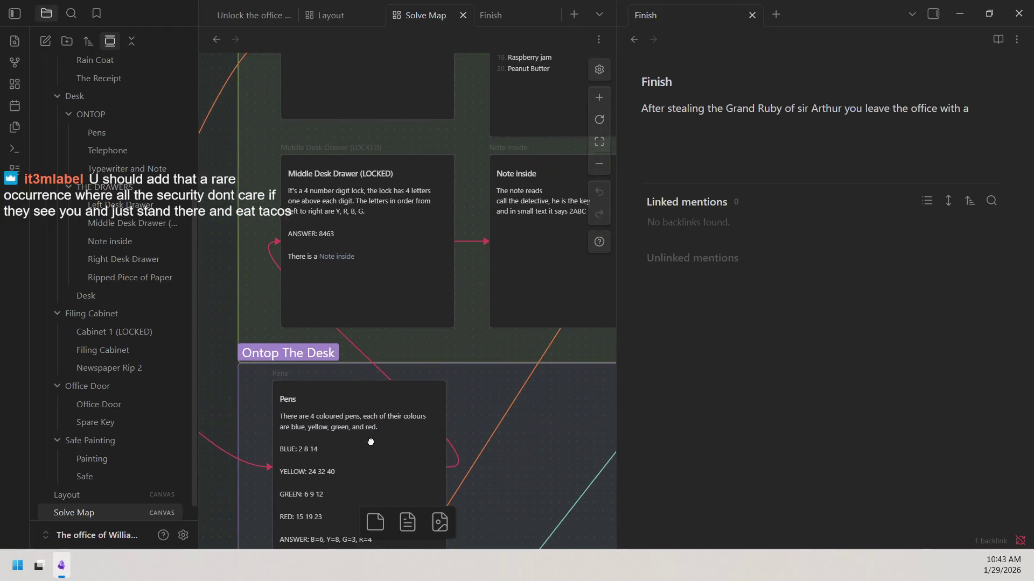
{"action": "scroll", "coordinate": [307, 343], "scroll_direction": "down", "scroll_amount": 2}
{"action": "scroll", "coordinate": [307, 343], "scroll_direction": "up", "scroll_amount": 5}
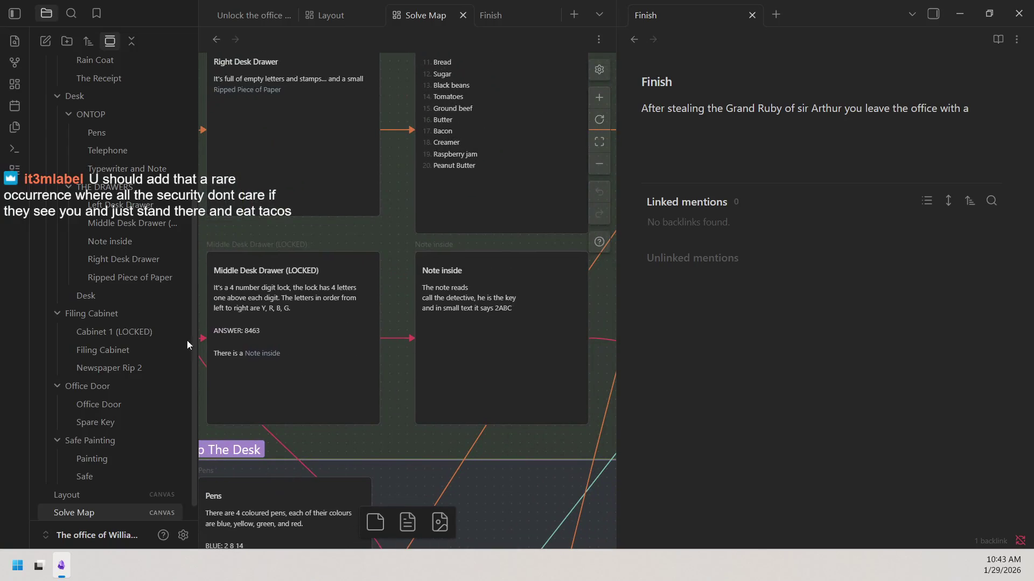
{"action": "scroll", "coordinate": [361, 254], "scroll_direction": "right", "scroll_amount": 5}
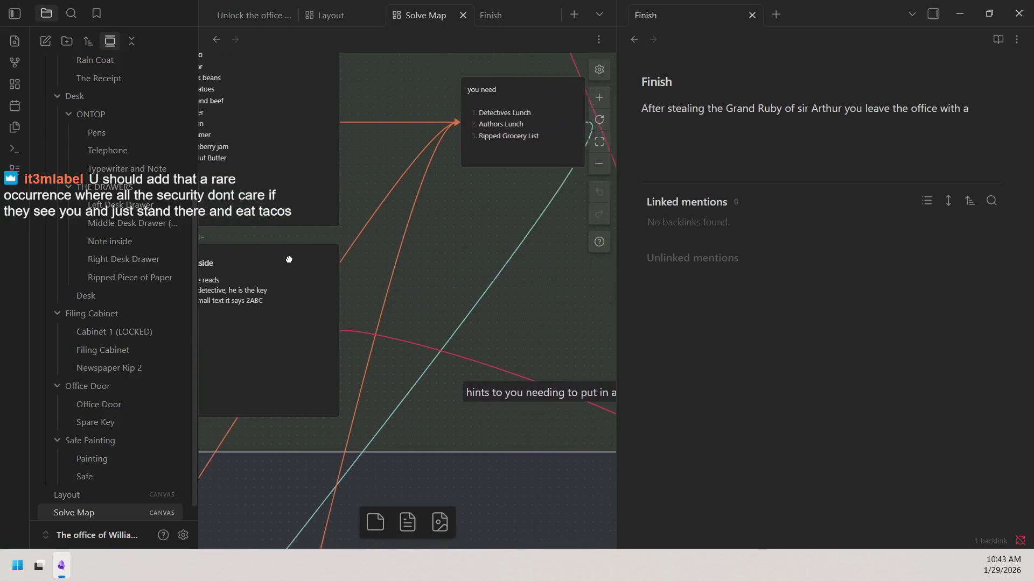
{"action": "left_click_drag", "start_coordinate": [491, 290], "coordinate": [202, 235]}
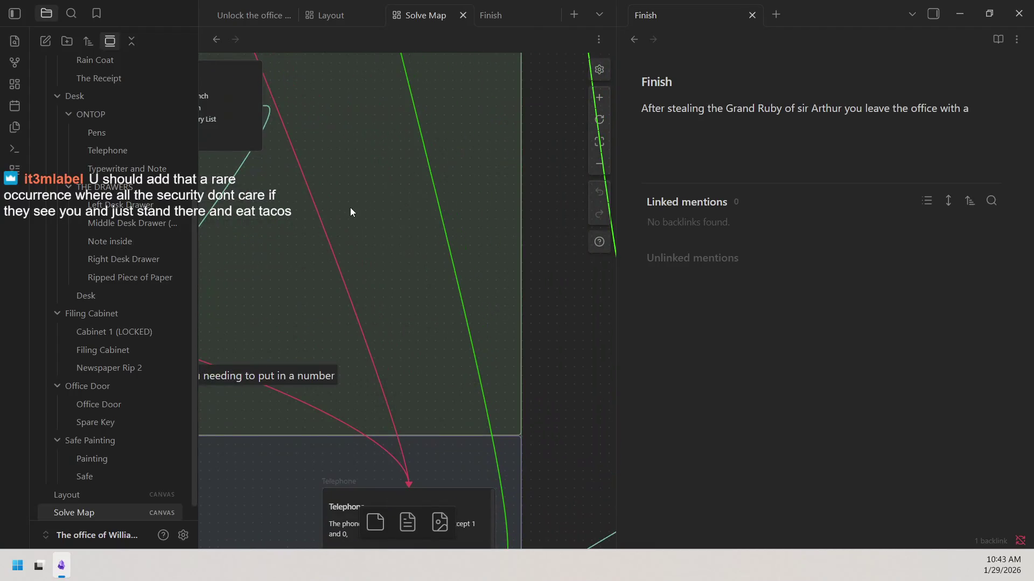
{"action": "scroll", "coordinate": [350, 208], "scroll_direction": "up", "scroll_amount": 2}
{"action": "scroll", "coordinate": [349, 222], "scroll_direction": "up", "scroll_amount": 5}
{"action": "scroll", "coordinate": [335, 224], "scroll_direction": "up", "scroll_amount": 3}
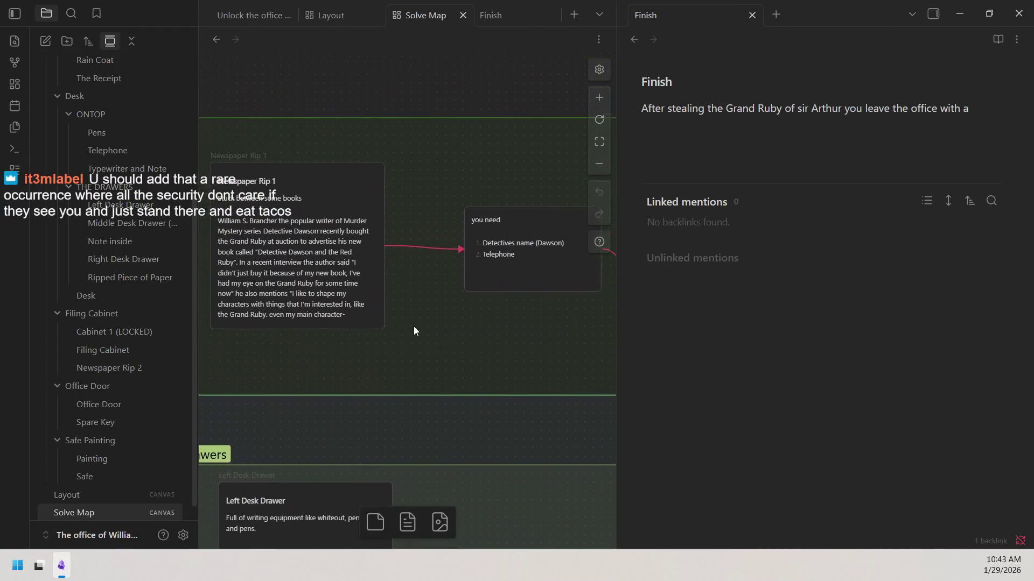
{"action": "scroll", "coordinate": [298, 250], "scroll_direction": "down", "scroll_amount": 1}
{"action": "scroll", "coordinate": [323, 234], "scroll_direction": "left", "scroll_amount": 2}
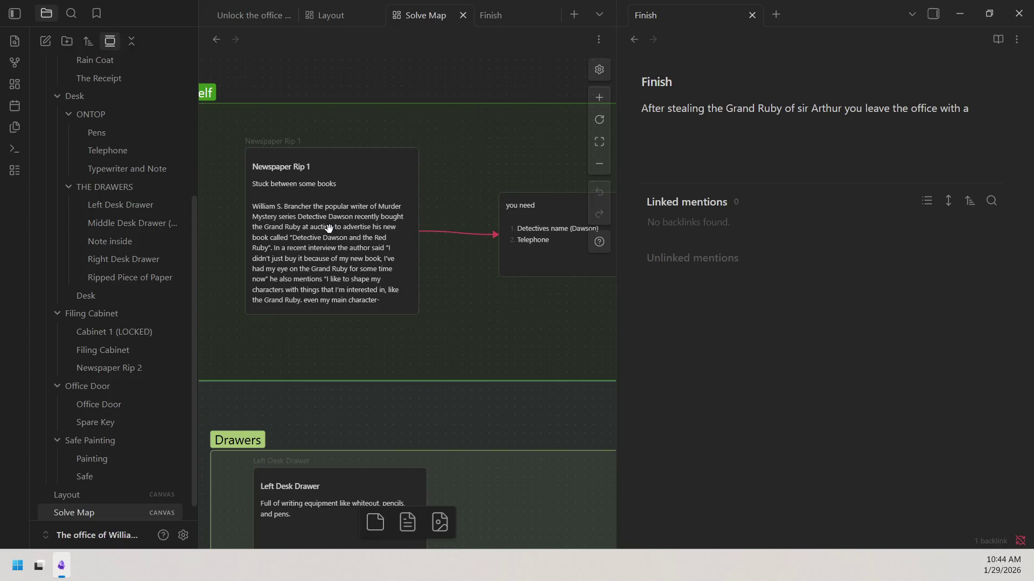
{"action": "scroll", "coordinate": [329, 229], "scroll_direction": "down", "scroll_amount": 5}
{"action": "scroll", "coordinate": [517, 277], "scroll_direction": "down", "scroll_amount": 3}
{"action": "scroll", "coordinate": [434, 347], "scroll_direction": "down", "scroll_amount": 3}
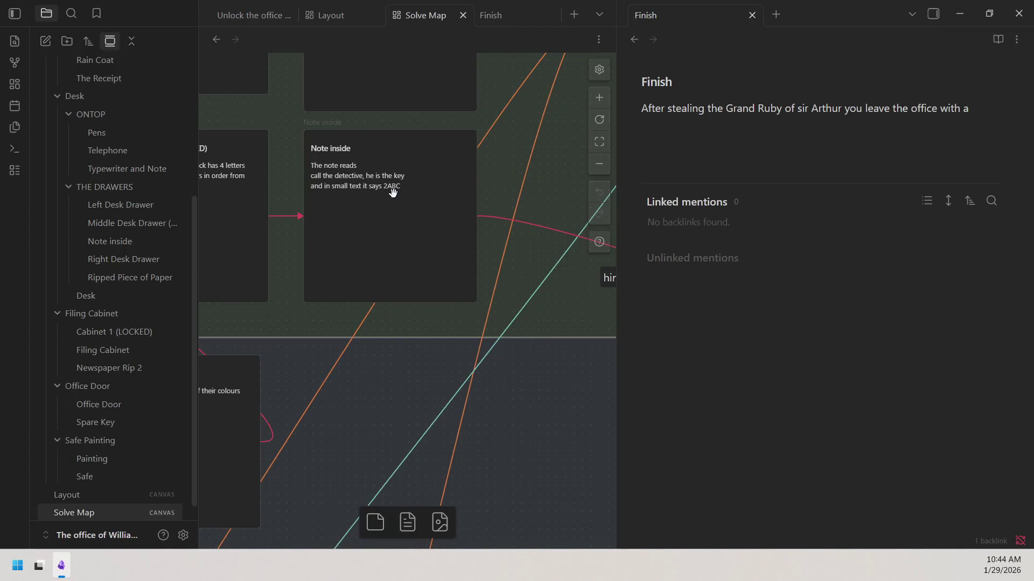
Zoom out over the whole Solve Map to the Safe card, then add an empty tab beside Finish.
{"action": "left_click", "coordinate": [599, 167]}
{"action": "scroll", "coordinate": [575, 219], "scroll_direction": "up", "scroll_amount": 3}
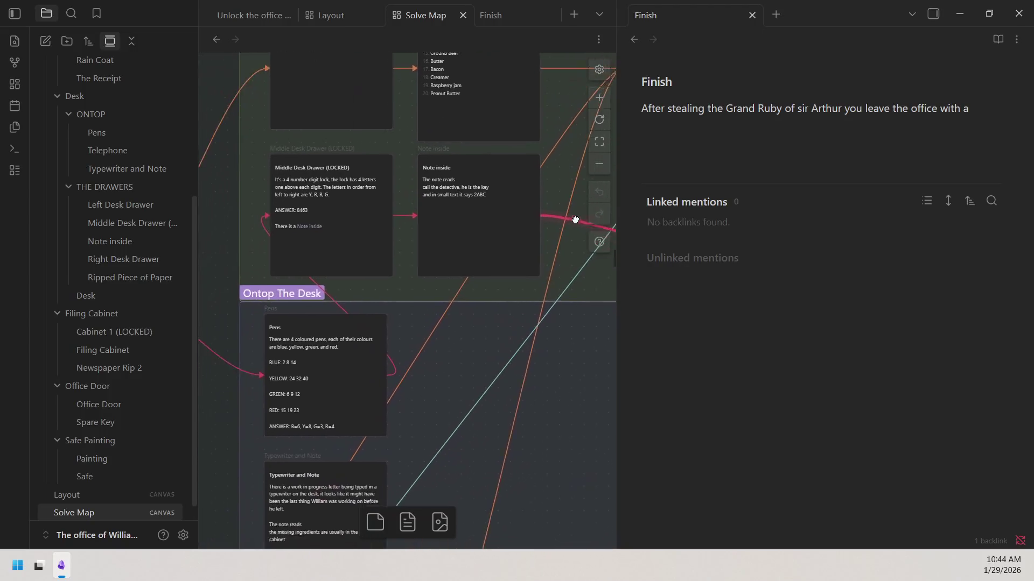
{"action": "left_click_drag", "start_coordinate": [575, 219], "coordinate": [587, 213]}
{"action": "left_click", "coordinate": [593, 170]}
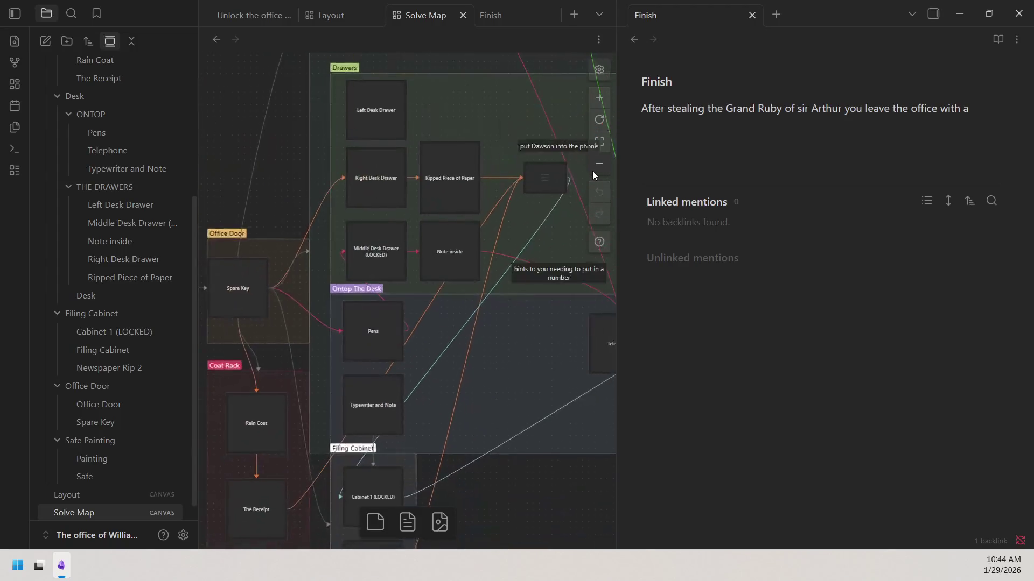
{"action": "mouse_move", "coordinate": [614, 220]}
{"action": "left_mouse_down"}
{"action": "mouse_move", "coordinate": [407, 224]}
{"action": "mouse_move", "coordinate": [483, 214]}
{"action": "left_mouse_up"}
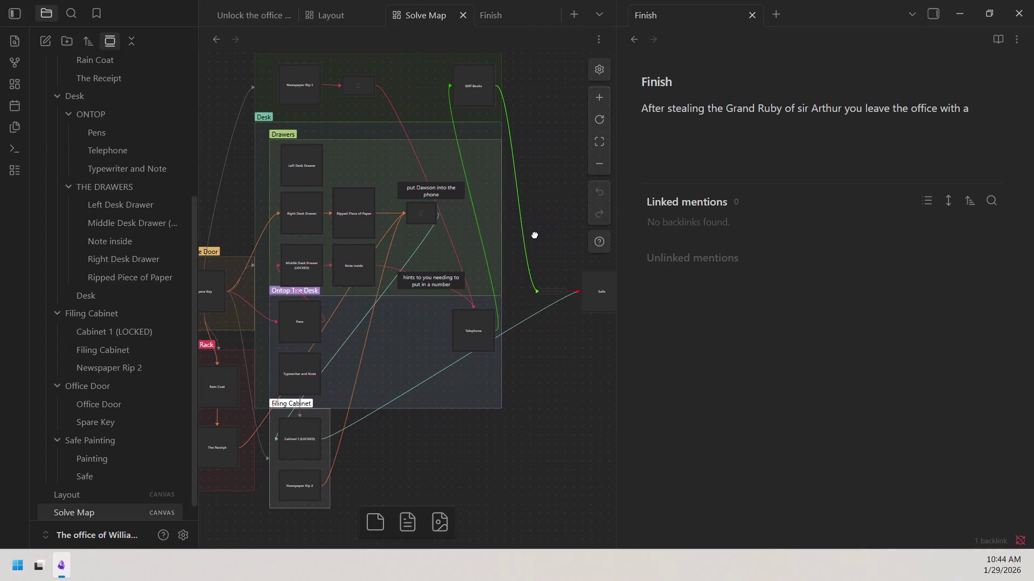
{"action": "scroll", "coordinate": [547, 388], "scroll_direction": "left", "scroll_amount": 5}
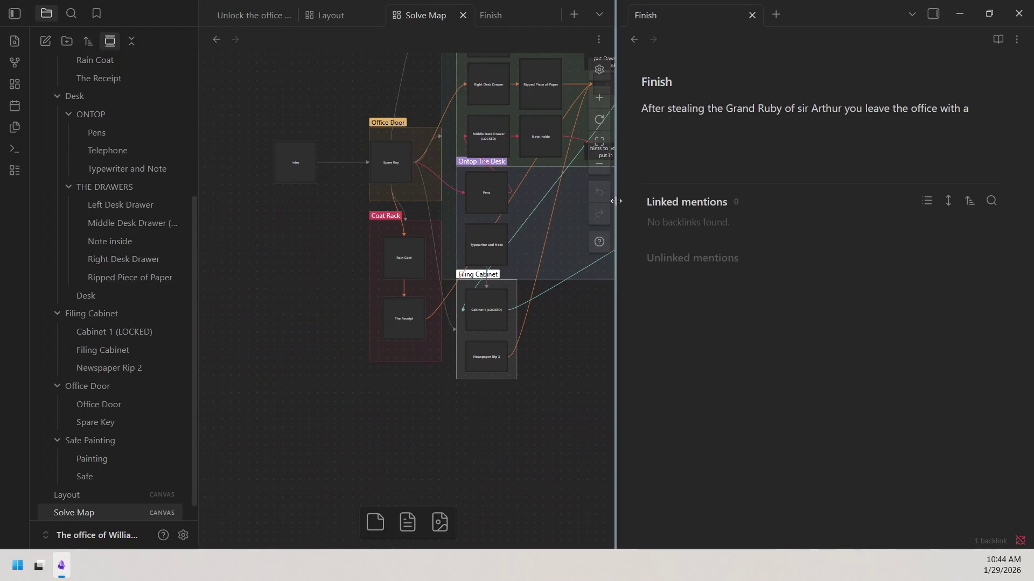
{"action": "left_click", "coordinate": [599, 97]}
{"action": "scroll", "coordinate": [324, 340], "scroll_direction": "right", "scroll_amount": 5}
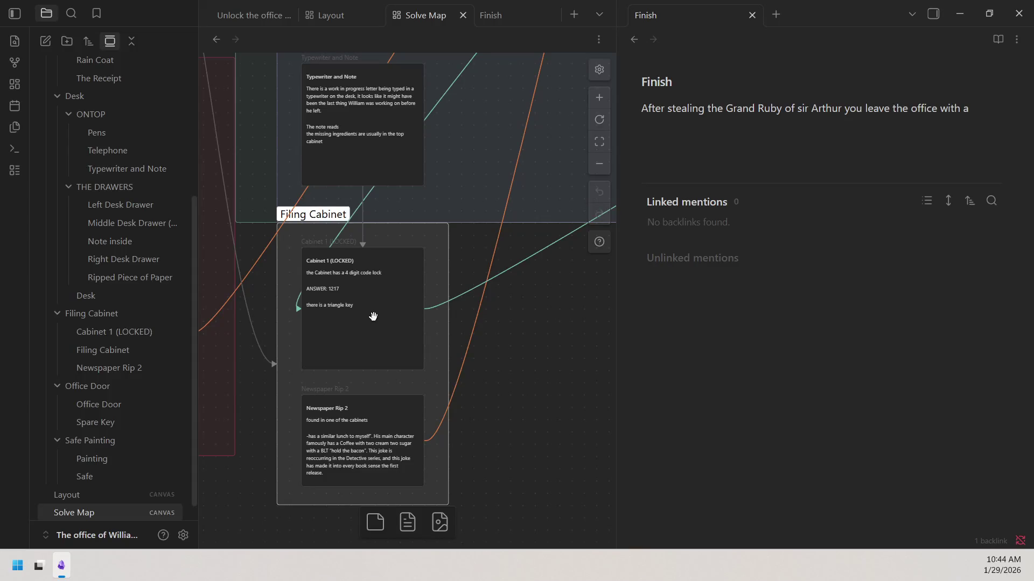
{"action": "left_click", "coordinate": [776, 14]}
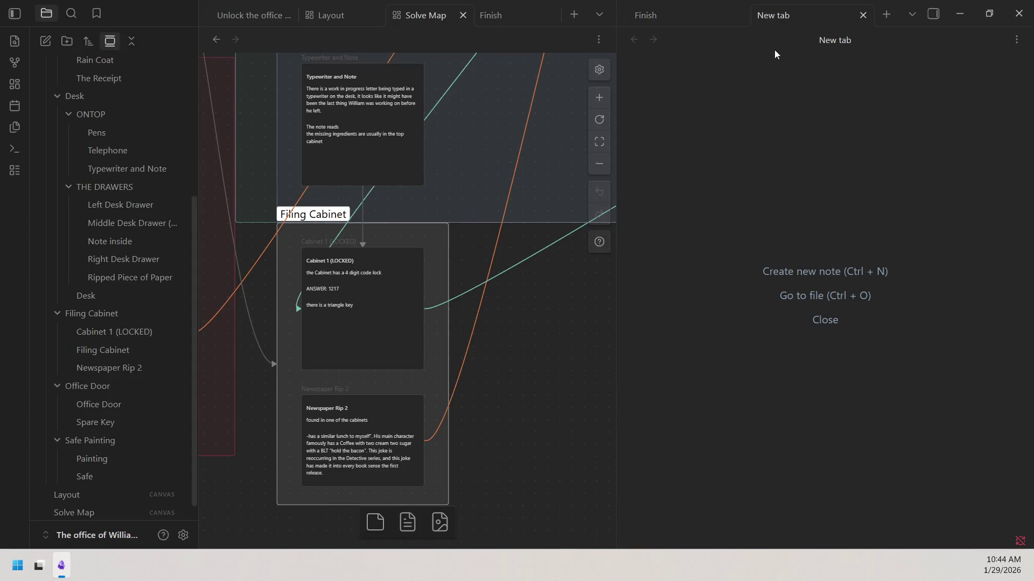
Close the right pane's Finish and empty tabs, then create a blank Untitled note.
{"action": "left_click", "coordinate": [740, 15]}
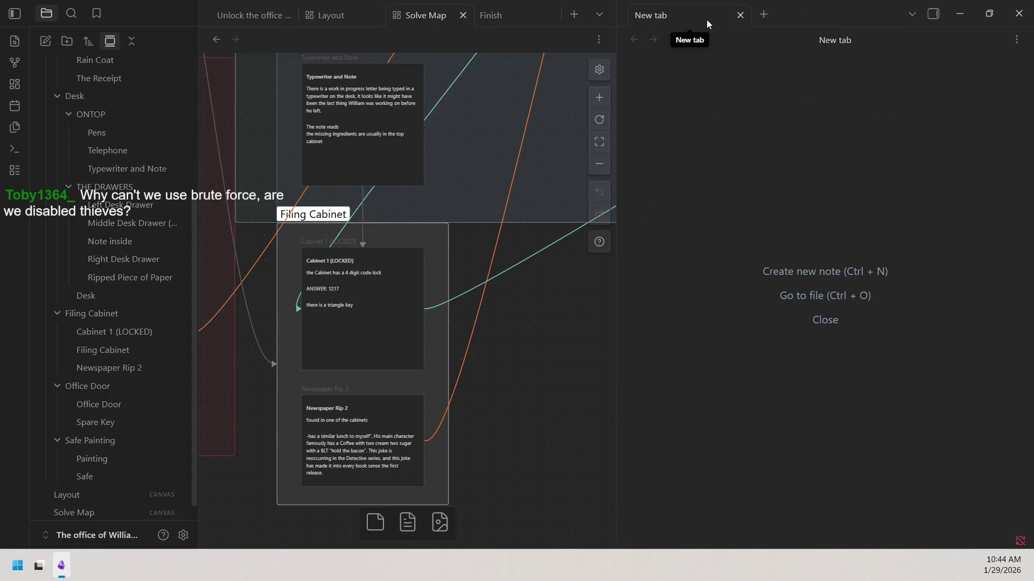
{"action": "left_click", "coordinate": [740, 15]}
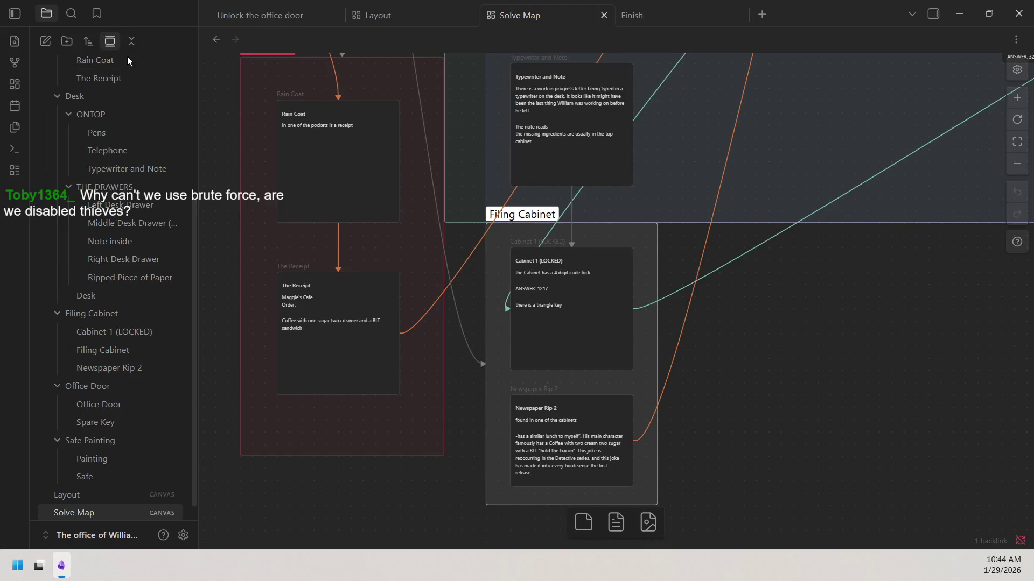
{"action": "scroll", "coordinate": [126, 56], "scroll_direction": "up", "scroll_amount": 5}
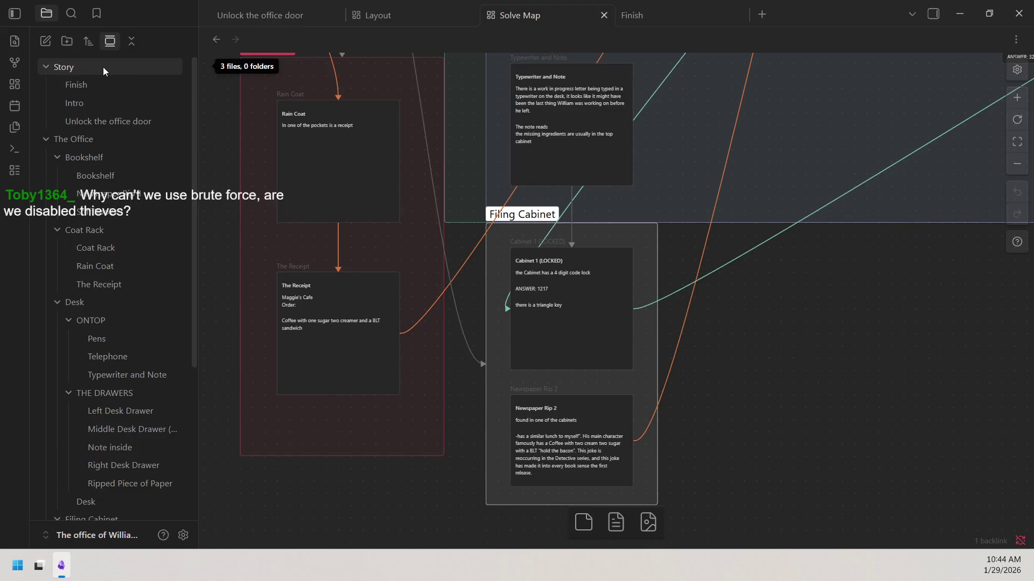
{"action": "left_click", "coordinate": [46, 41]}
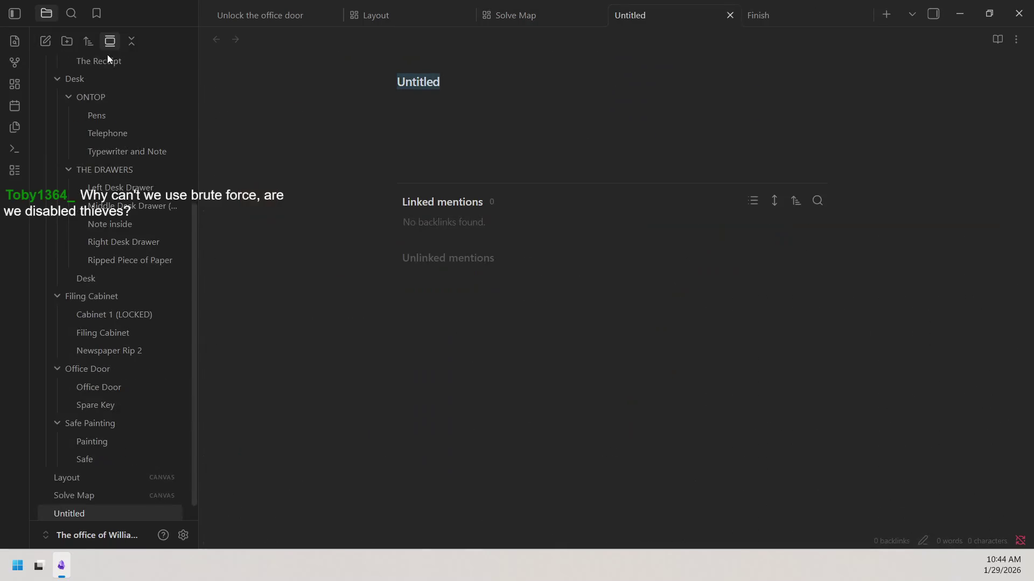
Move Untitled into the Story folder and rename it Rules.
{"action": "left_click", "coordinate": [129, 41]}
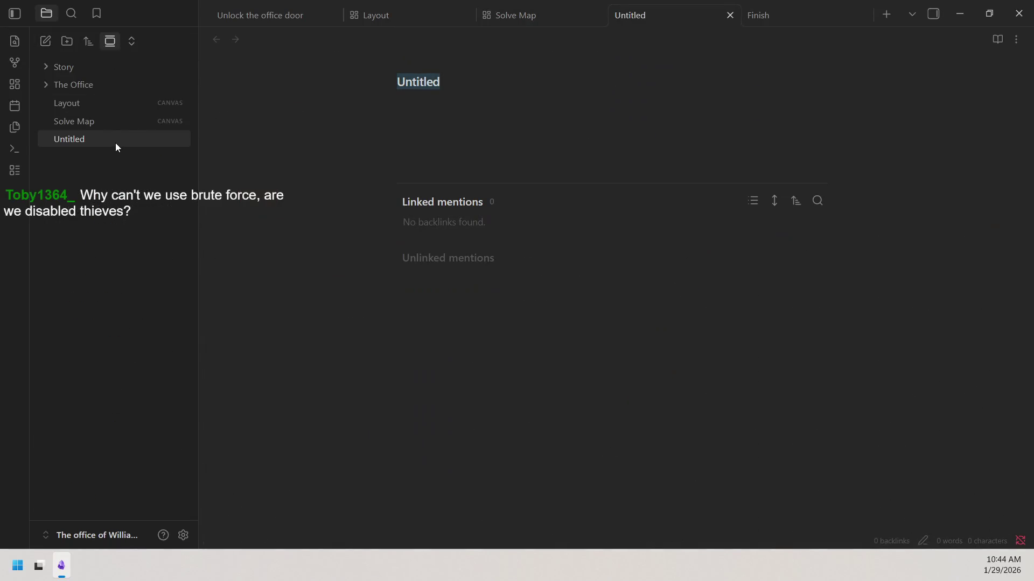
{"action": "left_click_drag", "start_coordinate": [113, 137], "coordinate": [96, 74]}
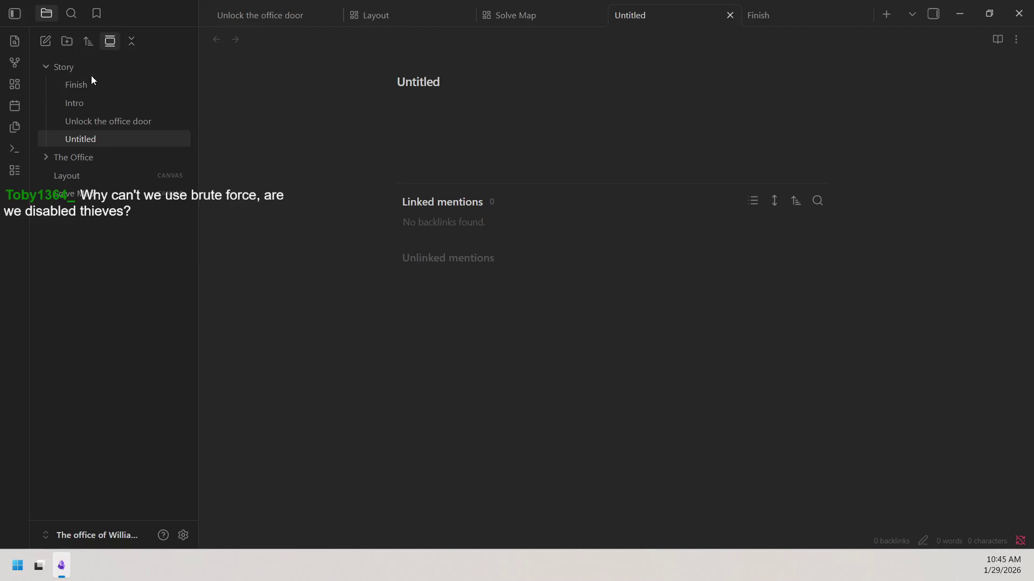
{"action": "left_click_drag", "start_coordinate": [452, 82], "coordinate": [367, 85]}
{"action": "type", "text": "Rules"}
{"action": "key", "text": "Return"}
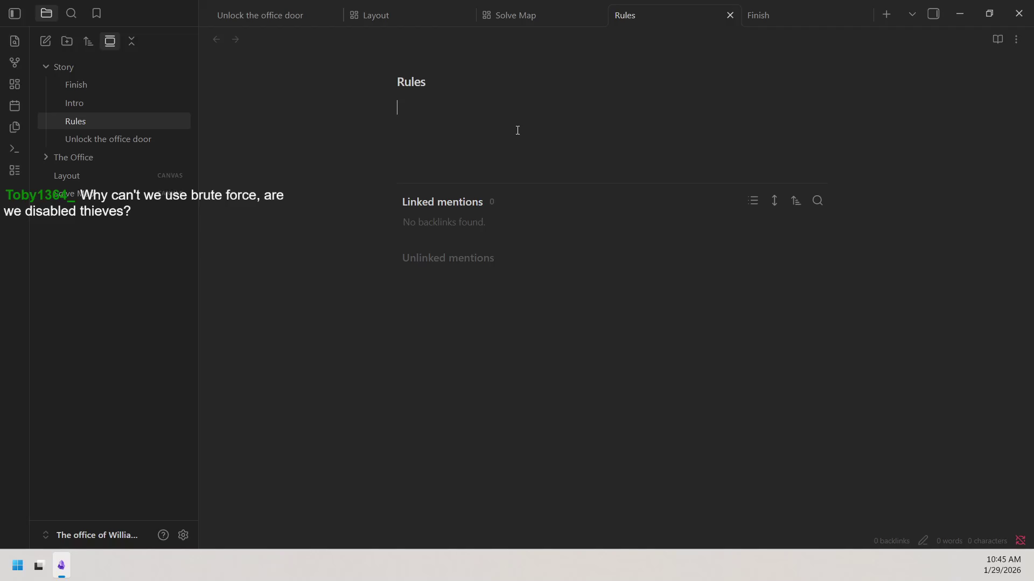
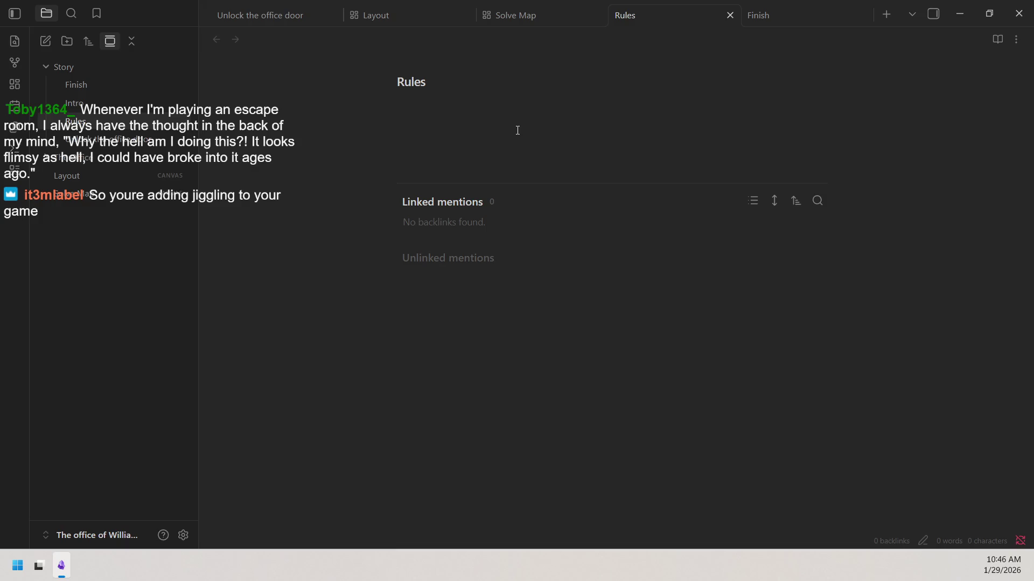
Leave the empty Rules note and bring up the Finish note with its Grand Ruby sentence.
{"action": "left_click", "coordinate": [517, 130]}
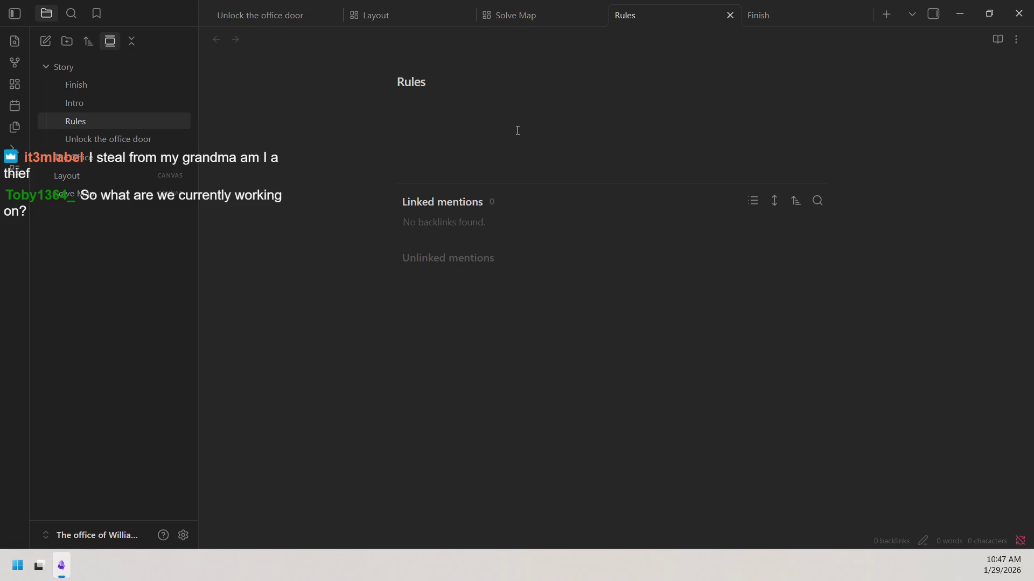
{"action": "left_click", "coordinate": [135, 83]}
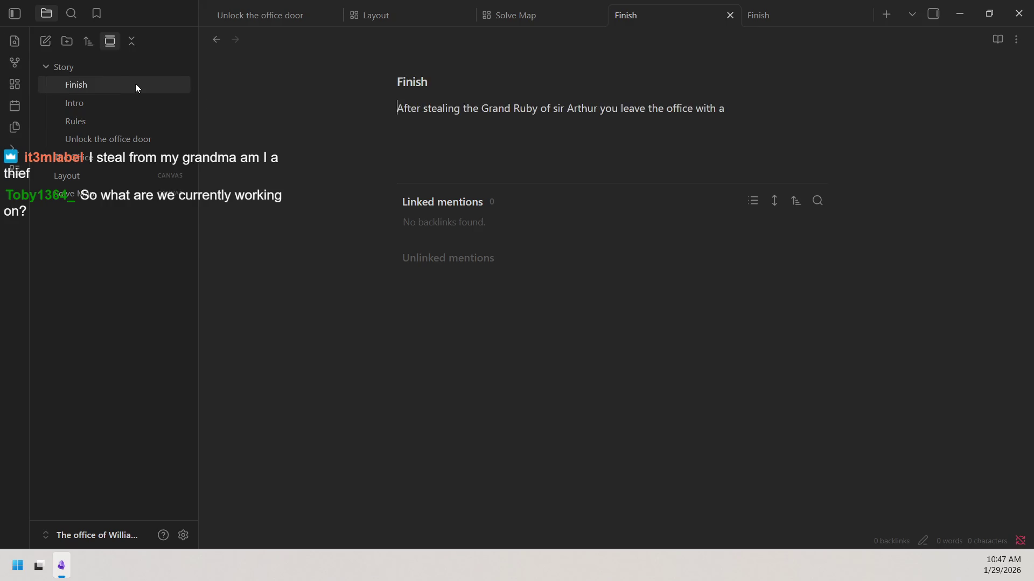
{"action": "left_click", "coordinate": [126, 121]}
{"action": "left_click", "coordinate": [126, 111]}
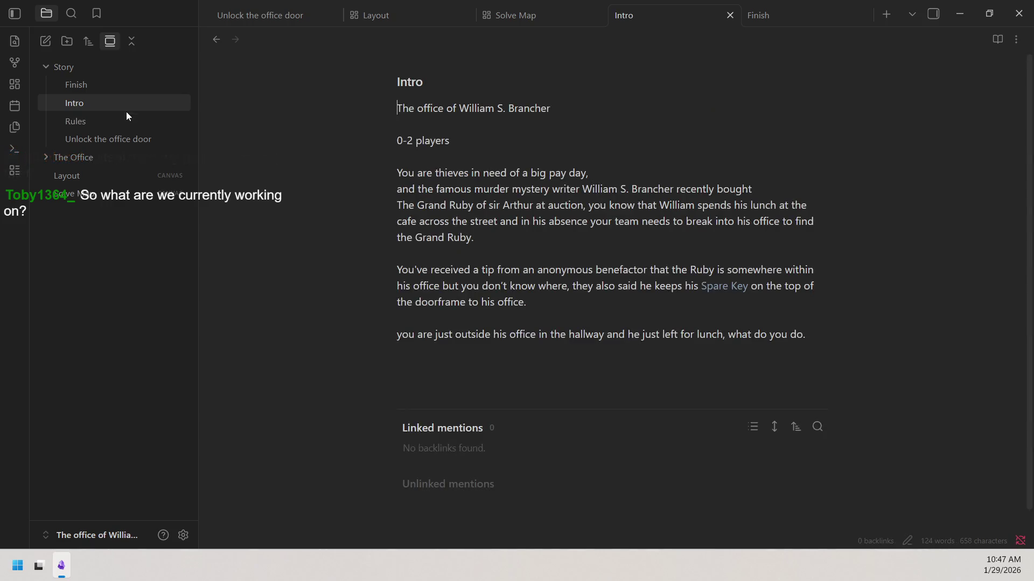
{"action": "left_click", "coordinate": [123, 144]}
{"action": "left_click", "coordinate": [121, 151]}
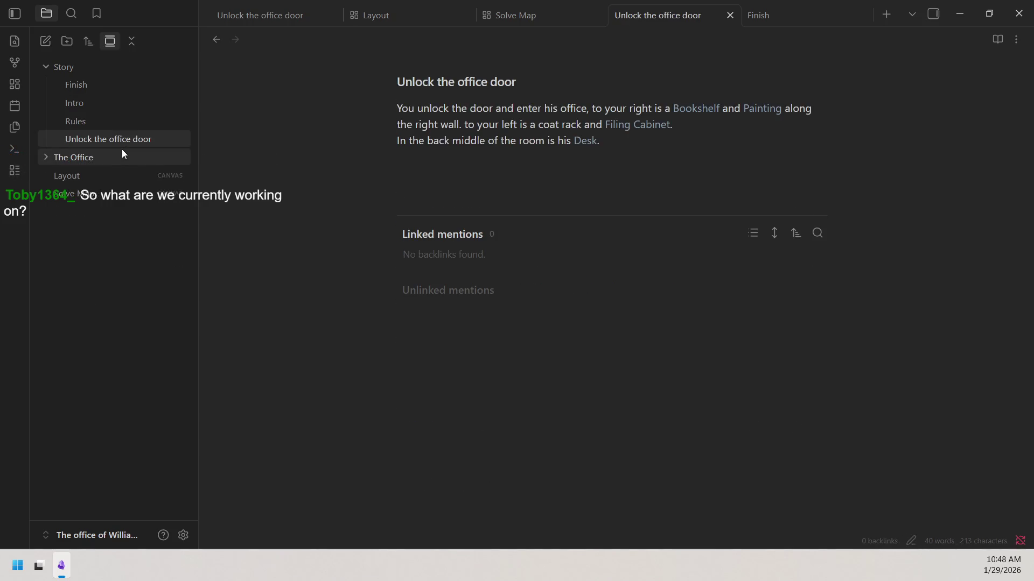
{"action": "mouse_move", "coordinate": [108, 139]}
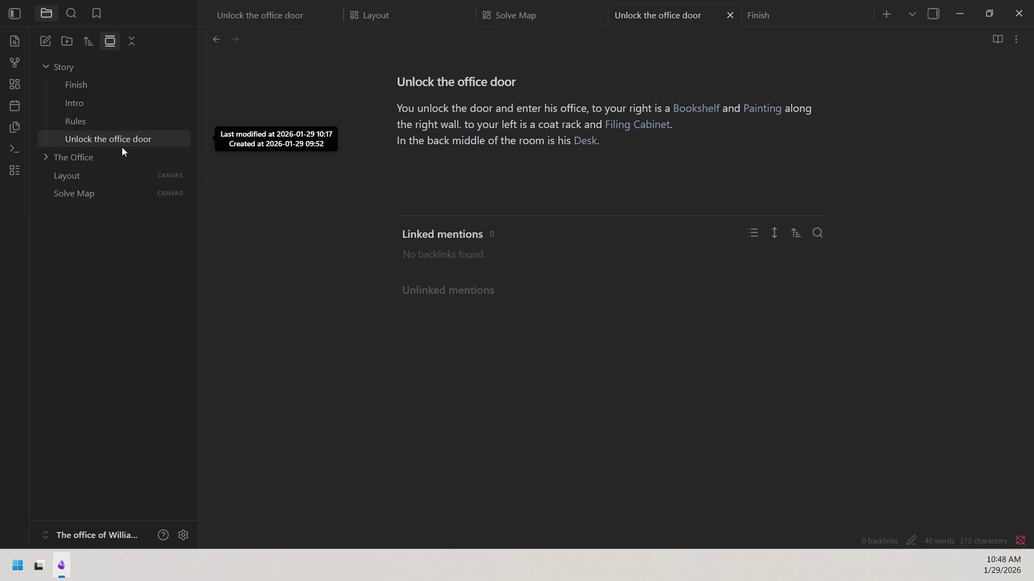
{"action": "left_click", "coordinate": [80, 96]}
{"action": "left_click", "coordinate": [93, 87]}
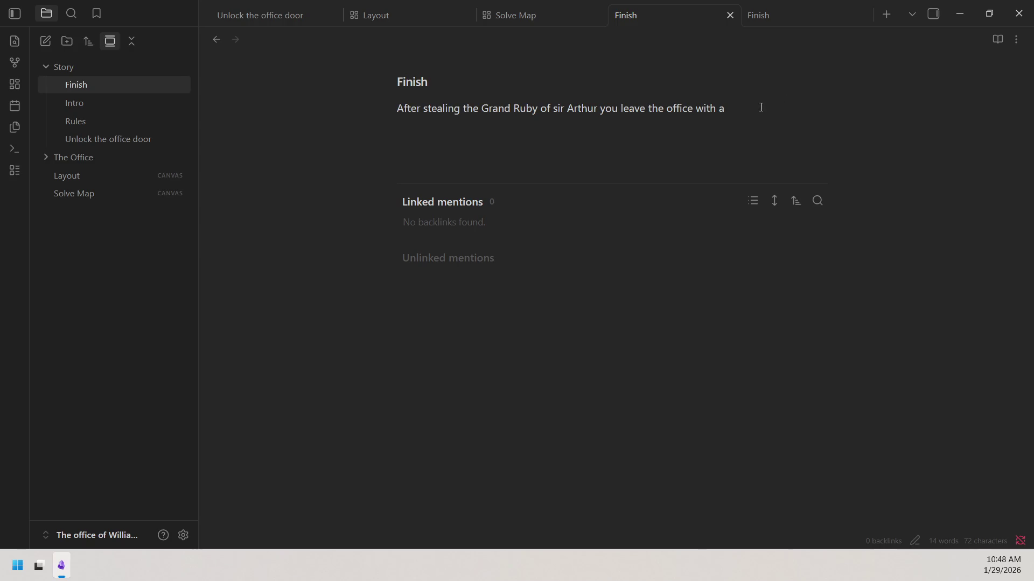
Reword the ending to 'you escape from the building', fixing typos, and expand The Office folder.
{"action": "key", "text": "BackSpace"}
{"action": "key", "text": "BackSpace"}
{"action": "key", "text": "BackSpace"}
{"action": "key", "text": "BackSpace"}
{"action": "key", "text": "BackSpace"}
{"action": "key", "text": "BackSpace"}
{"action": "key", "text": "BackSpace"}
{"action": "key", "text": "BackSpace"}
{"action": "key", "text": "BackSpace"}
{"action": "key", "text": "BackSpace"}
{"action": "key", "text": "BackSpace"}
{"action": "key", "text": "BackSpace"}
{"action": "key", "text": "BackSpace"}
{"action": "key", "text": "BackSpace"}
{"action": "type", "text": "escape "}
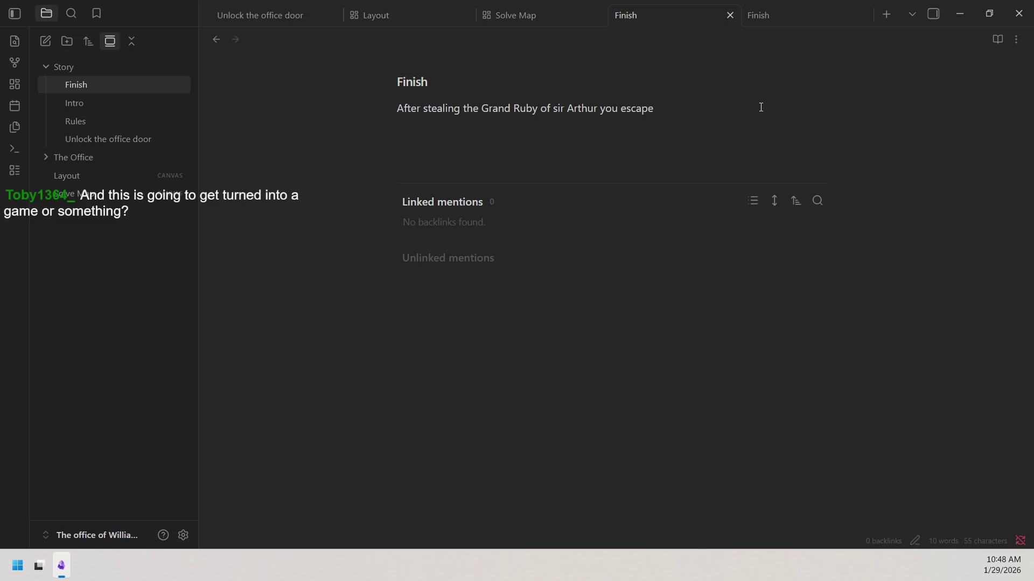
{"action": "type", "text": "the "}
{"action": "type", "text": "build"}
{"action": "type", "text": "inf"}
{"action": "key", "text": "BackSpace"}
{"action": "type", "text": "g"}
{"action": "key", "text": "Left"}
{"action": "key", "text": "Left"}
{"action": "key", "text": "Left"}
{"action": "type", "text": "frp"}
{"action": "key", "text": "BackSpace"}
{"action": "type", "text": "om"}
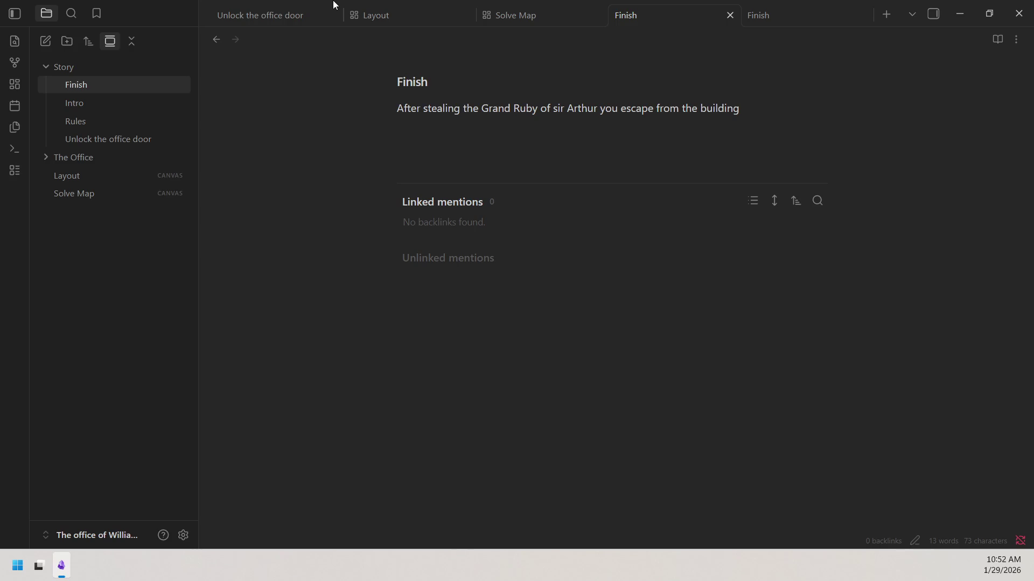
{"action": "left_click", "coordinate": [81, 156]}
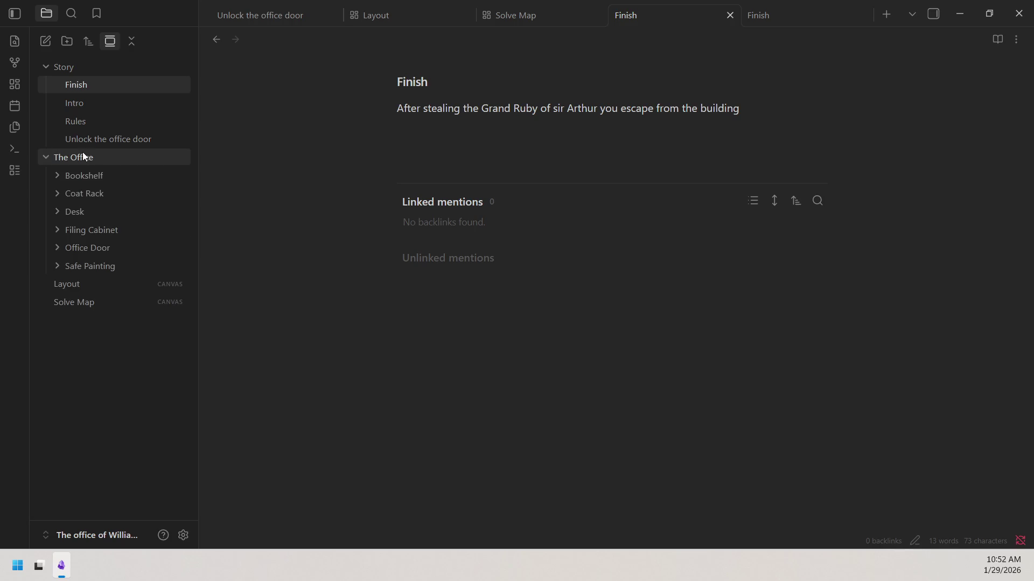
Reach the Safe note inside the Safe Painting subfolder of The Office.
{"action": "left_click", "coordinate": [95, 248]}
{"action": "left_click", "coordinate": [95, 248]}
{"action": "left_click", "coordinate": [97, 266]}
{"action": "left_click", "coordinate": [97, 302]}
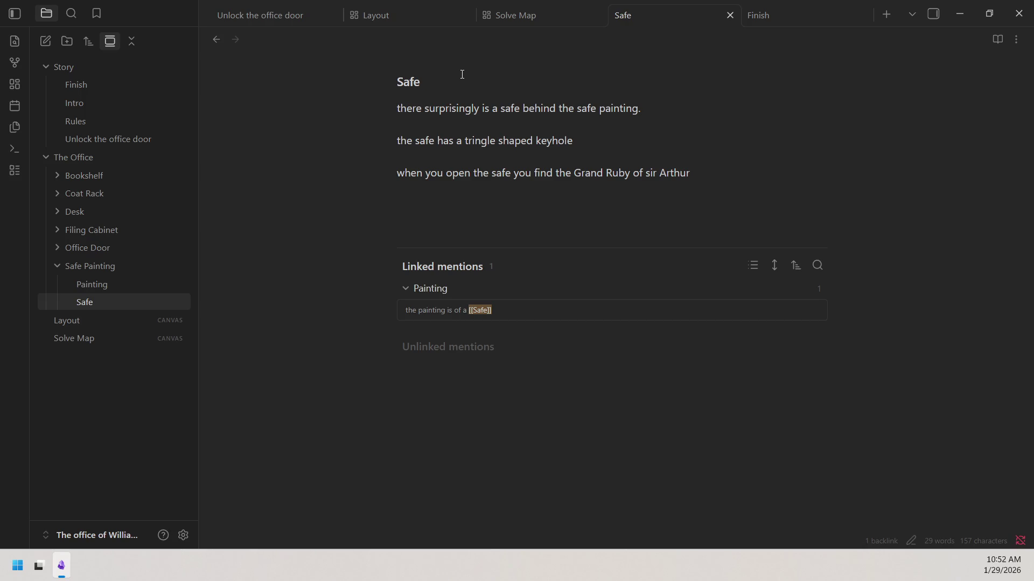
{"action": "type", "text": "("}
{"action": "type", "text": "LOCKED)"}
Rename the note to 'Safe (LOCKED)', updating Painting's link, and show the Layout canvas.
{"action": "left_click", "coordinate": [509, 54]}
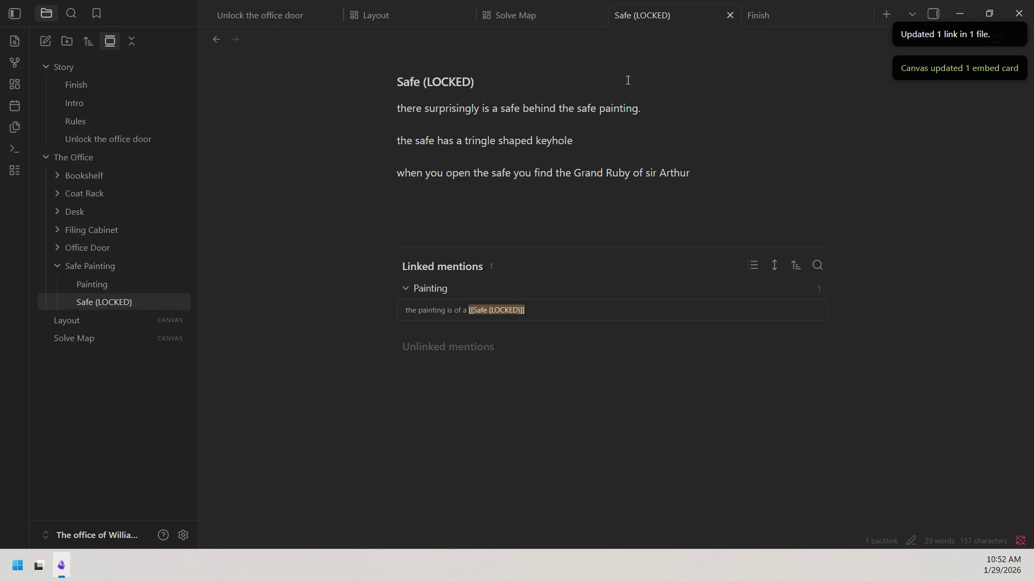
{"action": "left_click", "coordinate": [565, 17]}
{"action": "left_click", "coordinate": [647, 22]}
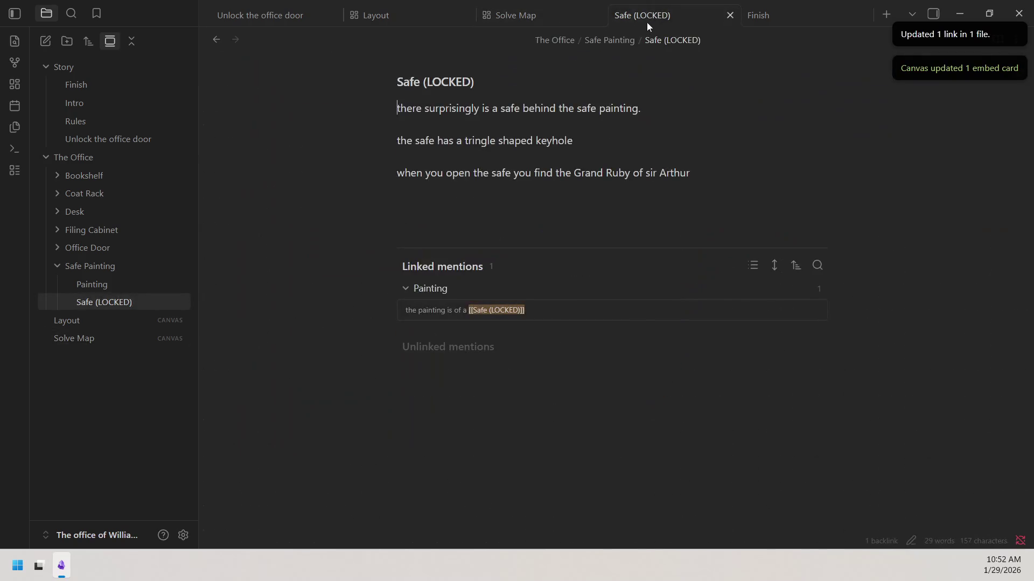
{"action": "left_click", "coordinate": [426, 20]}
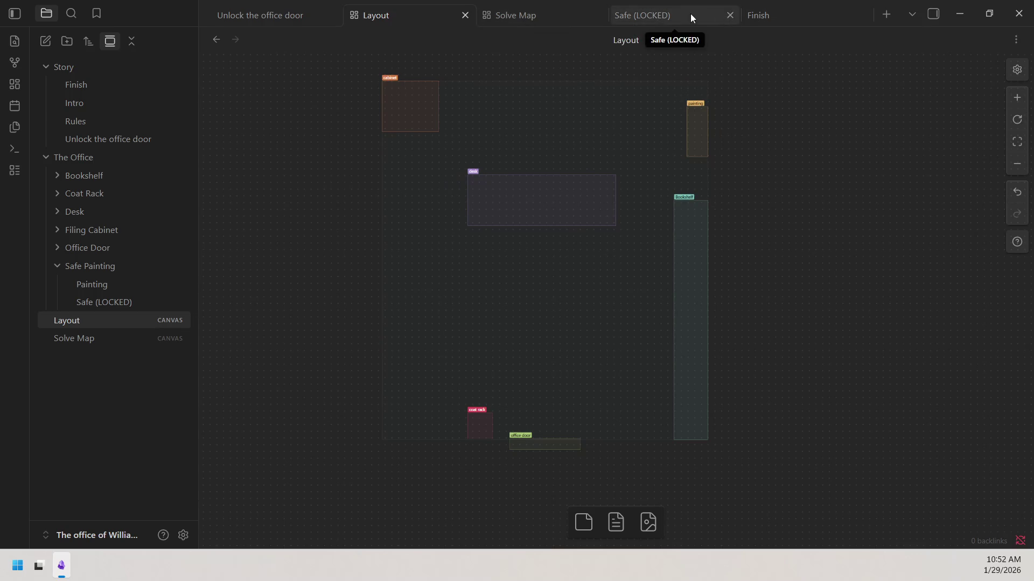
Split the Layout canvas into a widened right pane beside the Unlock the office door note.
{"action": "left_click", "coordinate": [286, 15]}
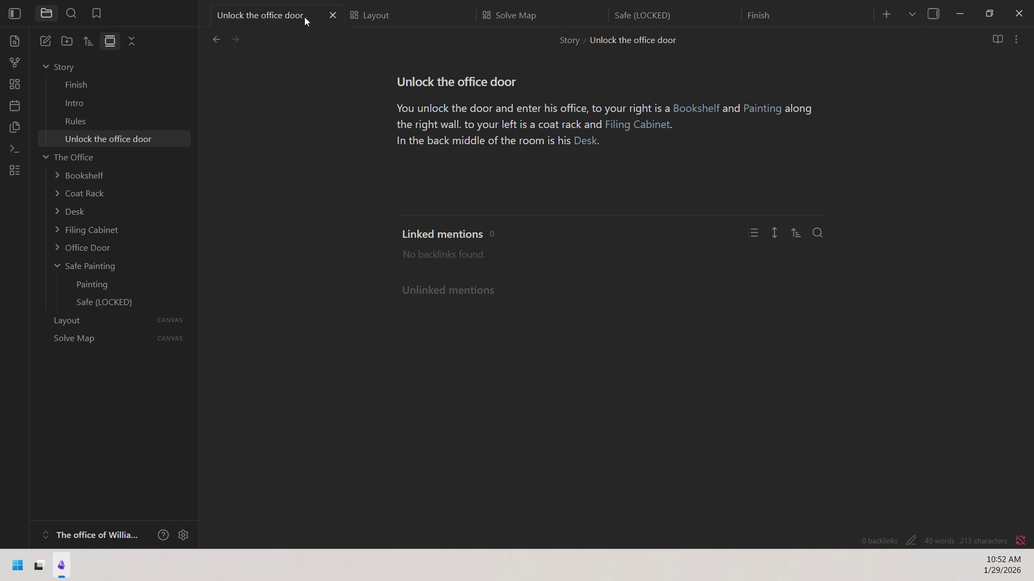
{"action": "left_click_drag", "start_coordinate": [378, 17], "coordinate": [986, 66]}
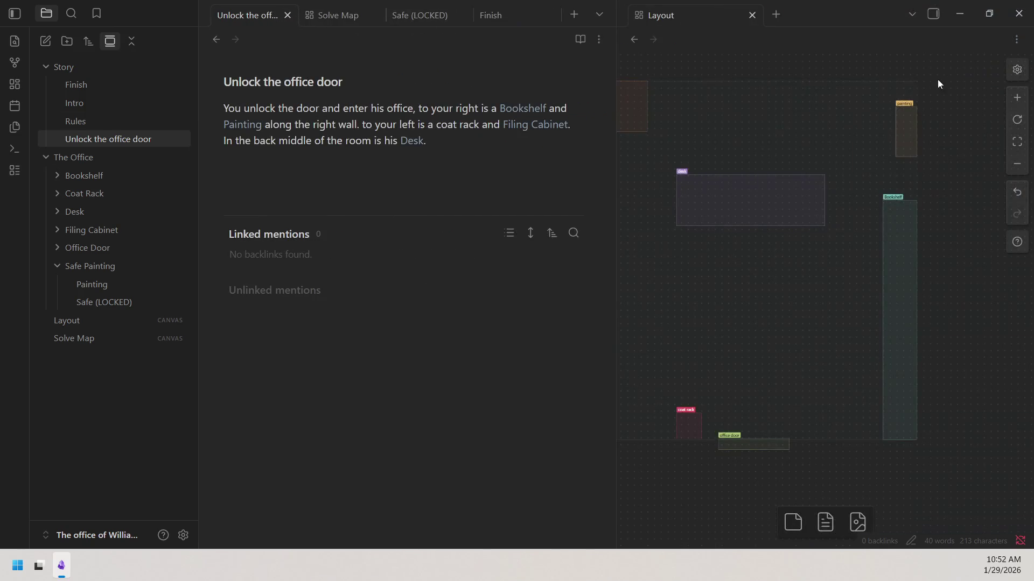
{"action": "left_click_drag", "start_coordinate": [616, 120], "coordinate": [595, 122]}
{"action": "left_click", "coordinate": [659, 229]}
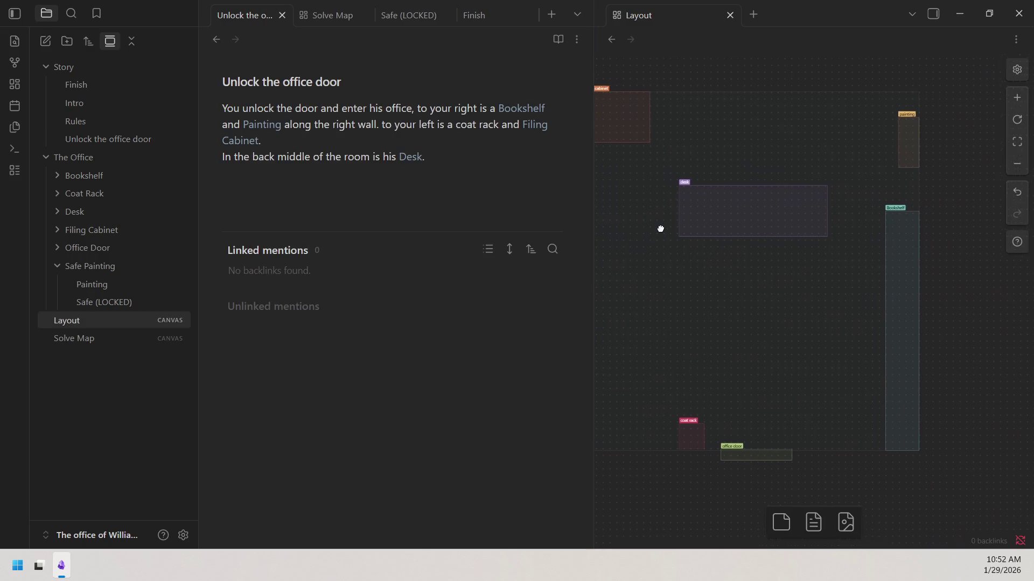
{"action": "left_click_drag", "start_coordinate": [687, 231], "coordinate": [699, 238]}
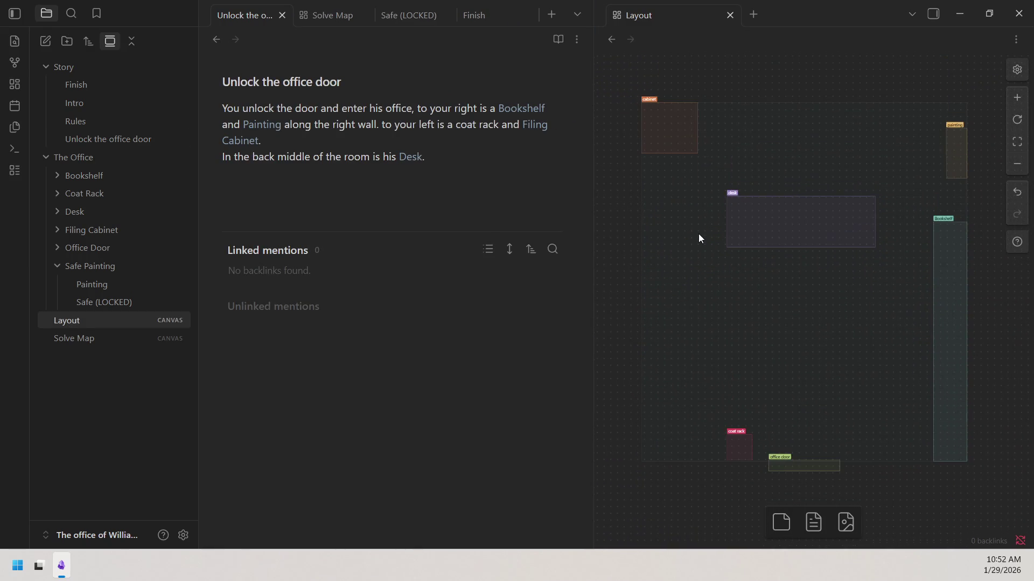
{"action": "left_click", "coordinate": [473, 158]}
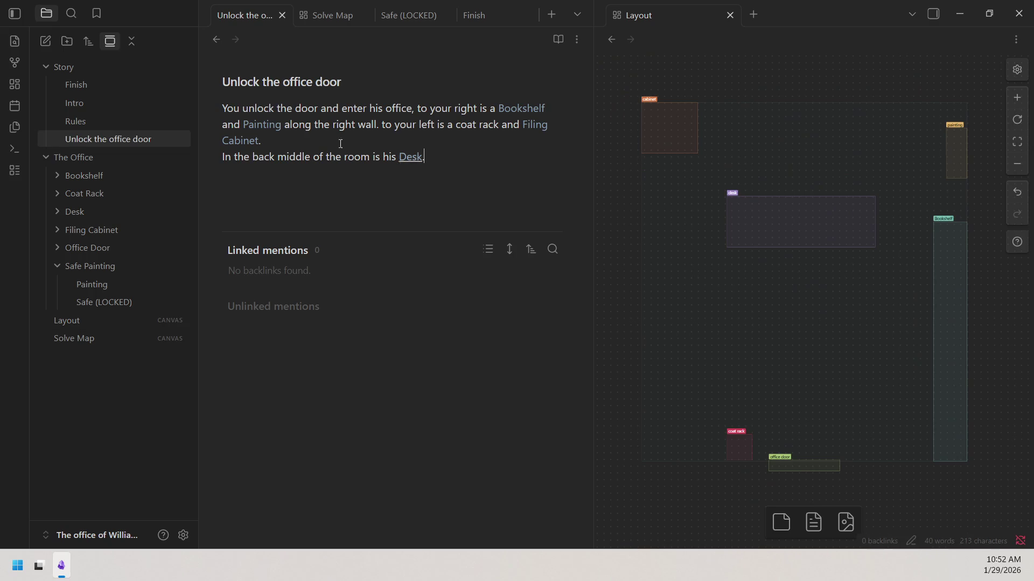
Show Finish beside the canvas, close Safe (LOCKED) and the duplicate Finish, caret at text end.
{"action": "left_click", "coordinate": [75, 86]}
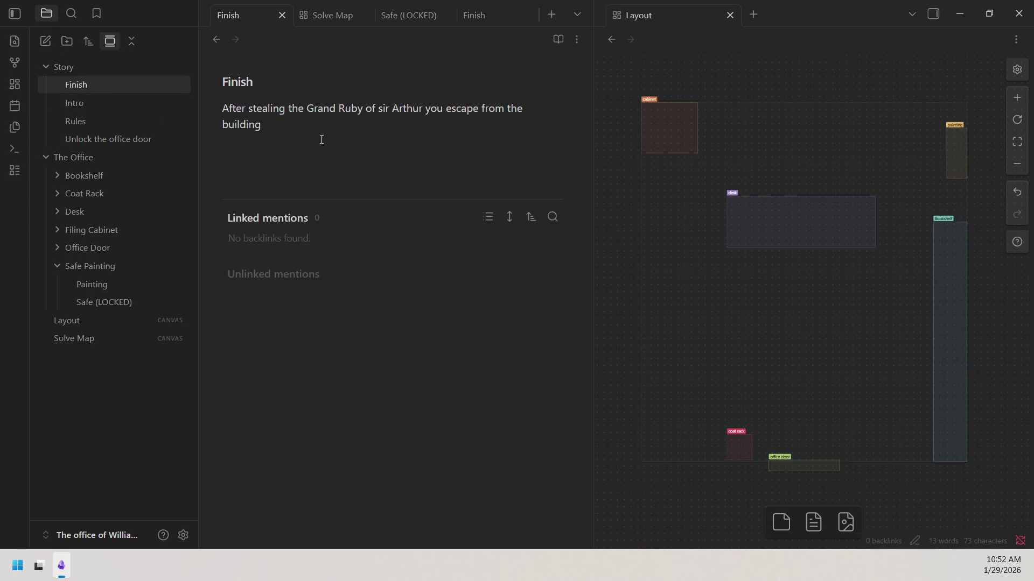
{"action": "left_click", "coordinate": [444, 15]}
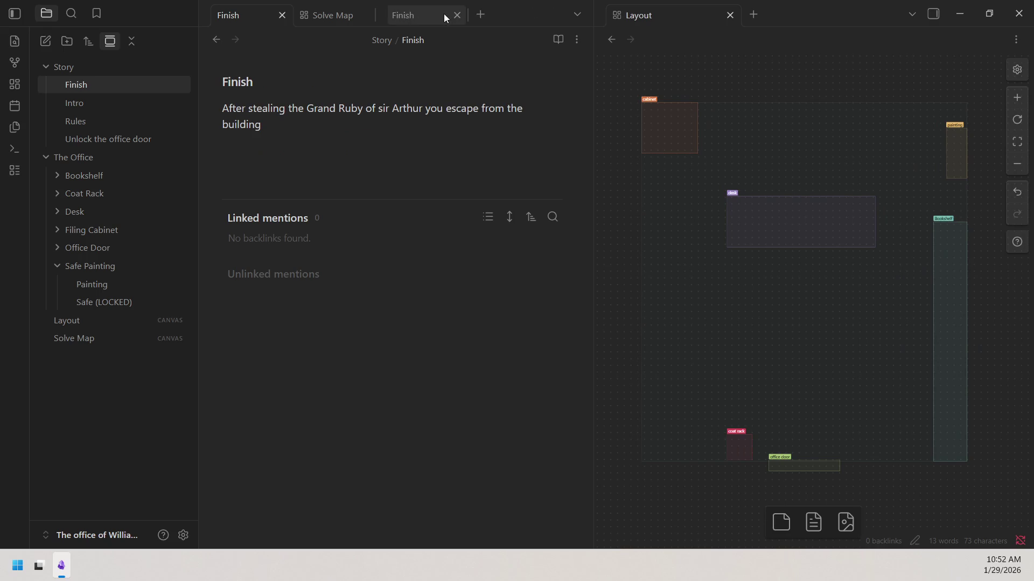
{"action": "middle_click", "coordinate": [445, 16]}
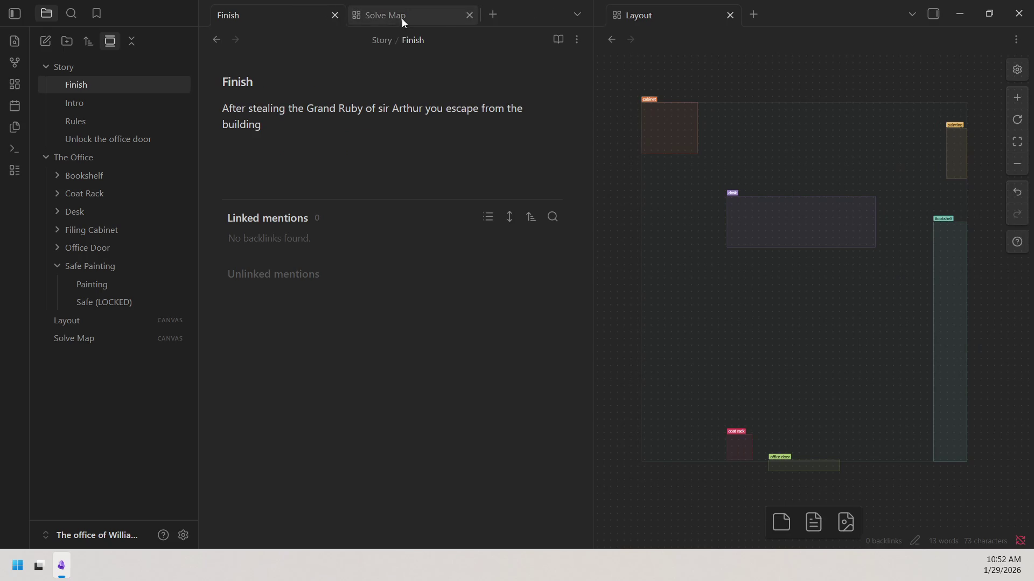
{"action": "left_click", "coordinate": [296, 81]}
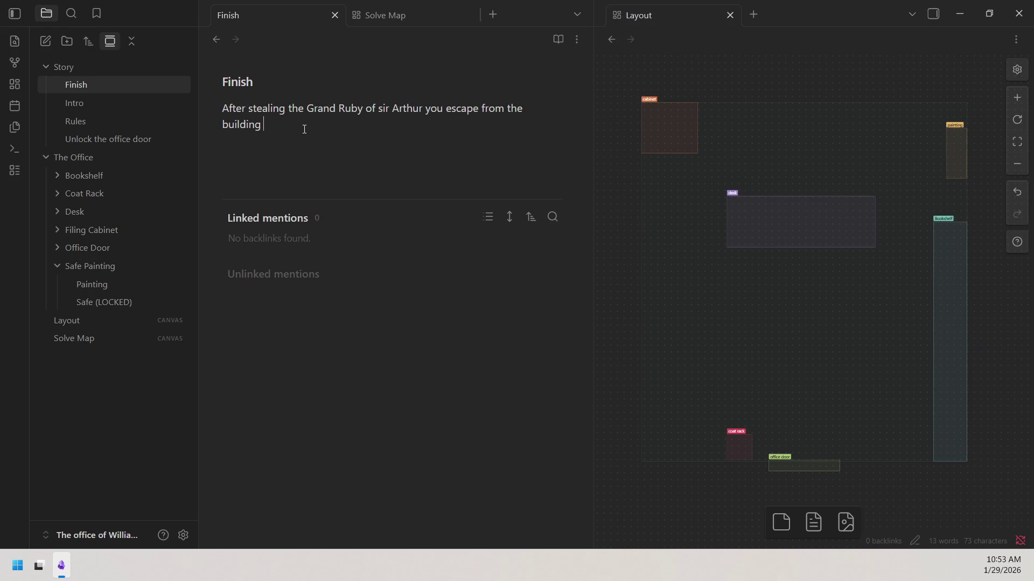
{"action": "type", "text": "and"}
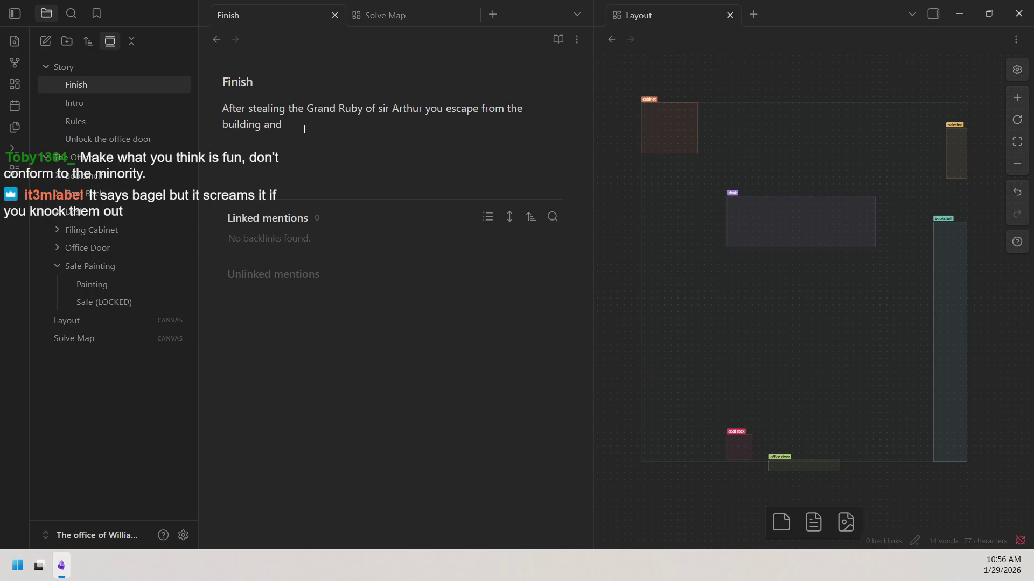
{"action": "type", "text": "wh"}
Continue the ending with 'and wait for the heat die down you relise', fixing a typo.
{"action": "key", "text": "BackSpace"}
{"action": "type", "text": "ait"}
{"action": "type", "text": " for"}
{"action": "type", "text": " the heat"}
{"action": "type", "text": " die "}
{"action": "type", "text": "down "}
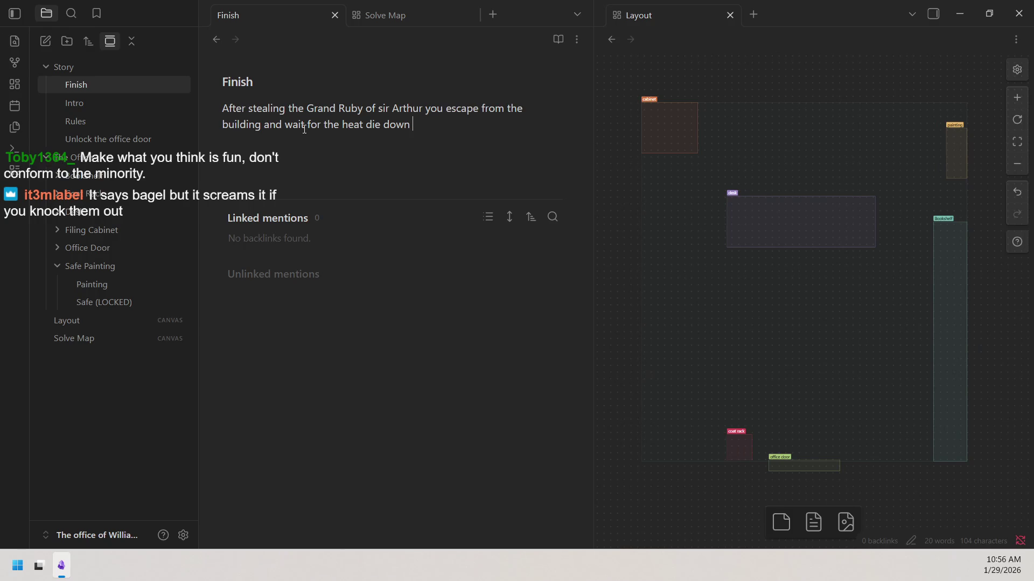
{"action": "type", "text": "you"}
{"action": "type", "text": " relise"}
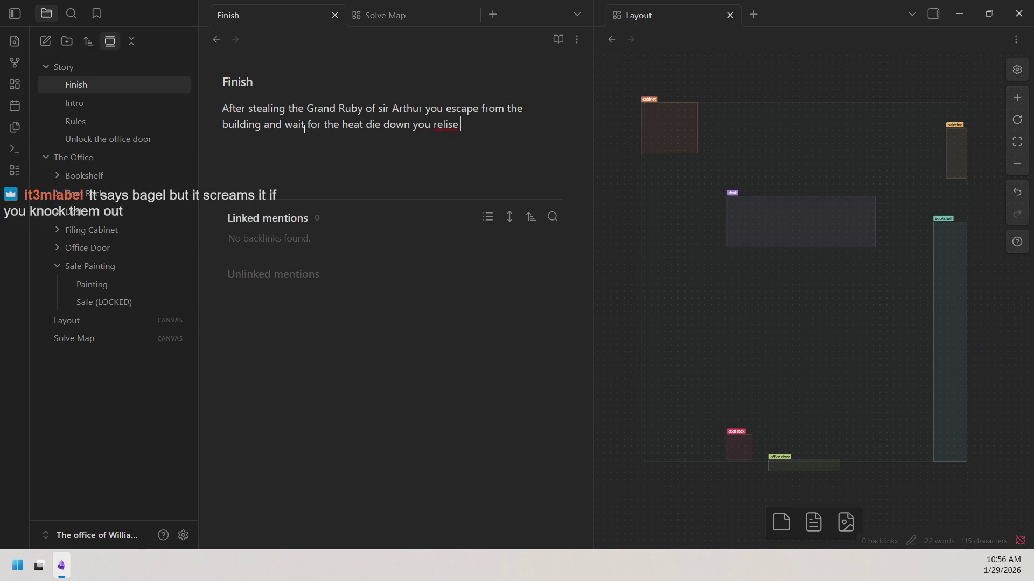
Correct the misspelled 'relise' to the suggested 'relies'.
{"action": "right_click", "coordinate": [452, 125]}
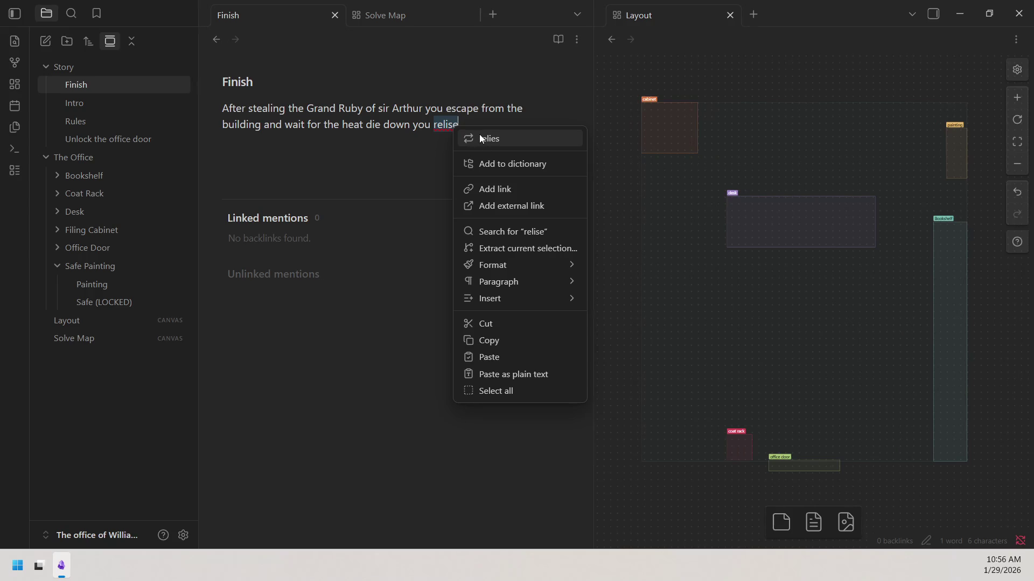
{"action": "left_click", "coordinate": [480, 135]}
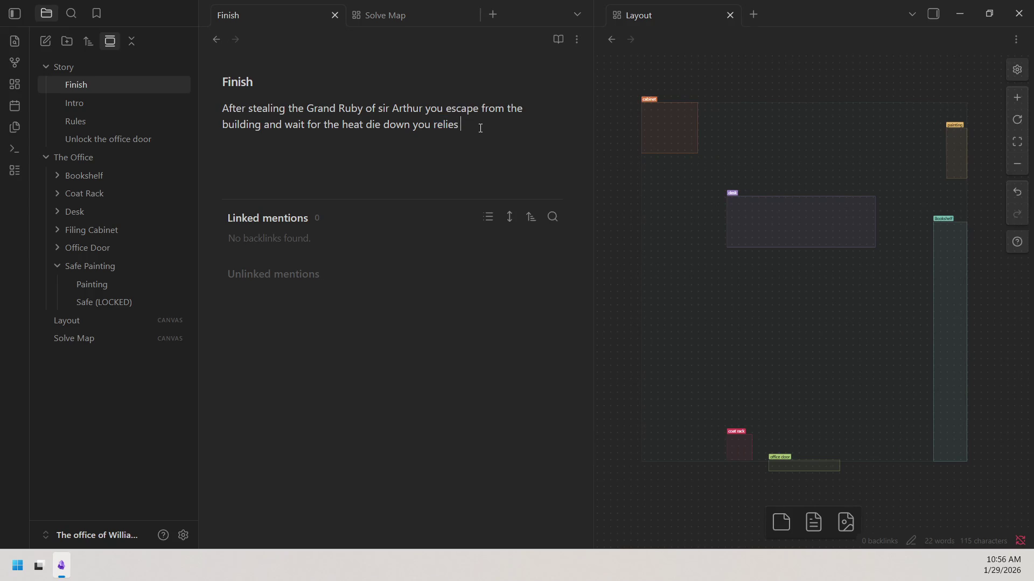